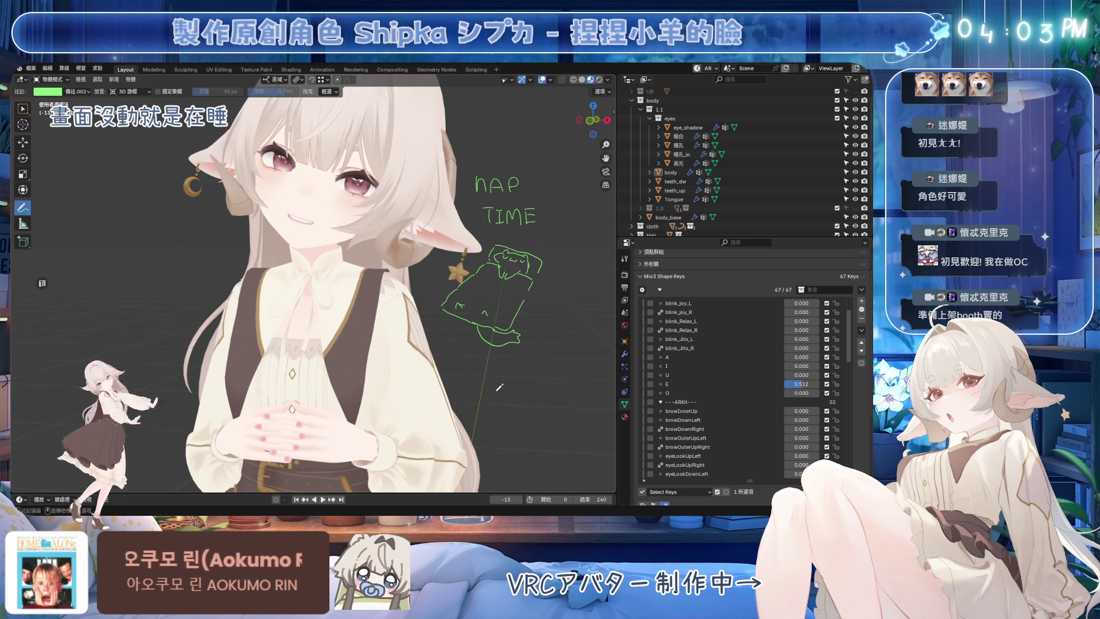
Step: Erase the NAP TIME annotation doodle and make the armature visible over the character
mouse_move(465, 342)
middle_mouse_down()
mouse_move(454, 342)
mouse_move(453, 300)
middle_mouse_up()
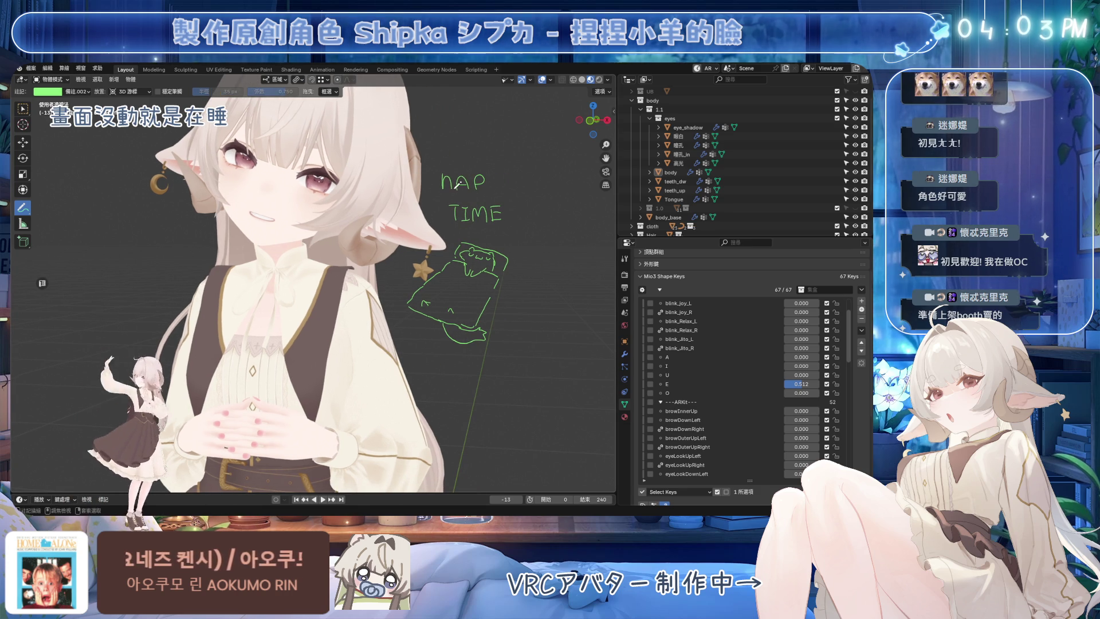
left_click_drag(464, 198, 413, 263, "ctrl")
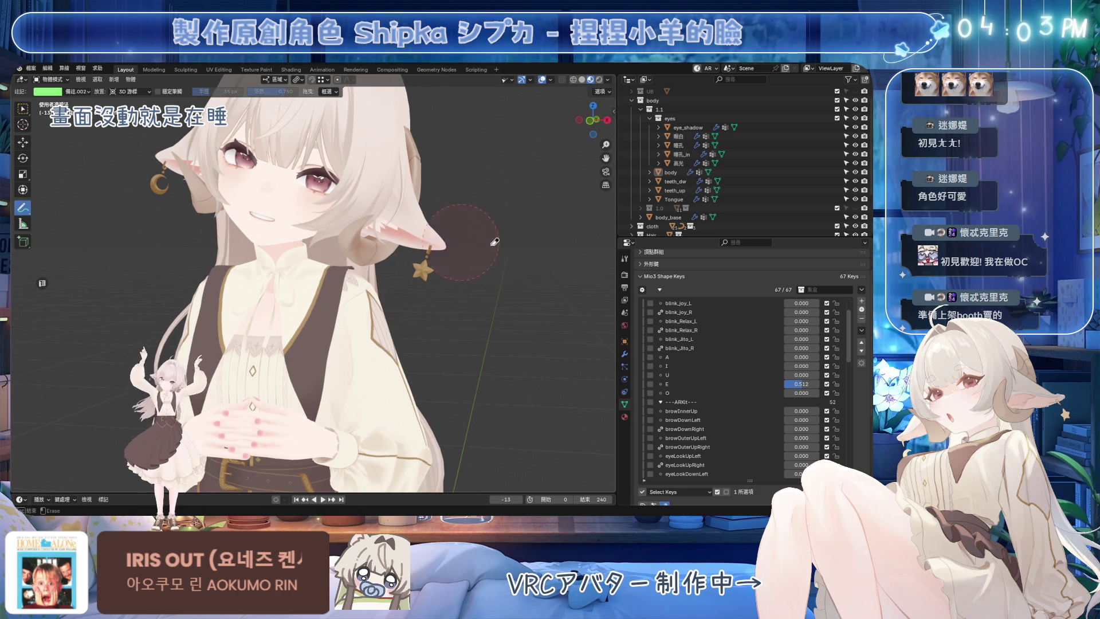
key("w")
middle_click_drag(459, 239, 515, 101)
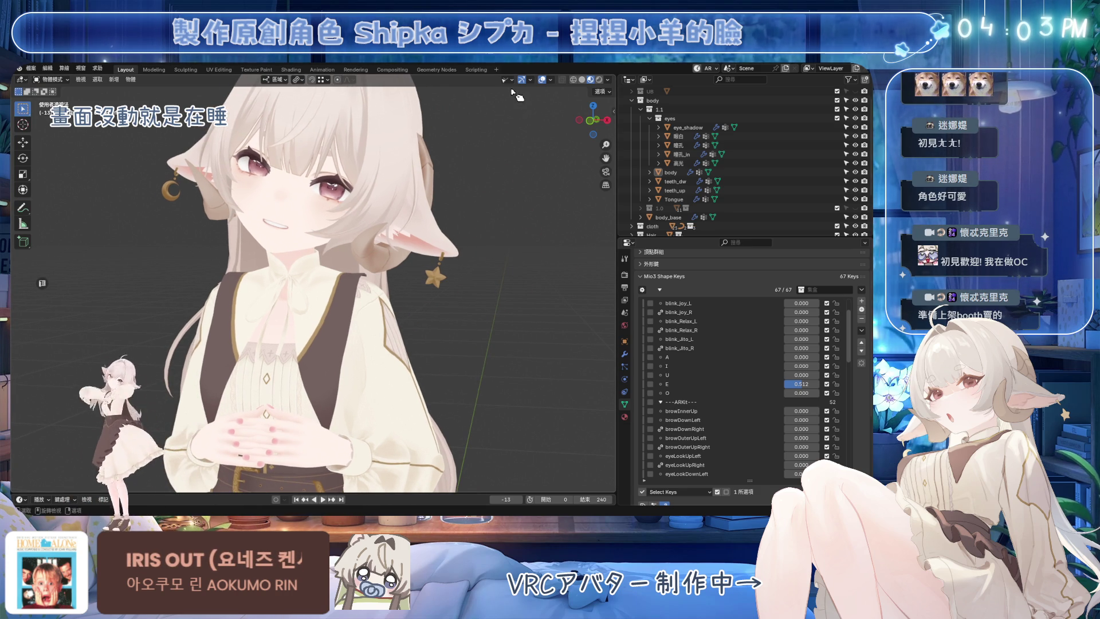
left_click(508, 80)
left_click(516, 172)
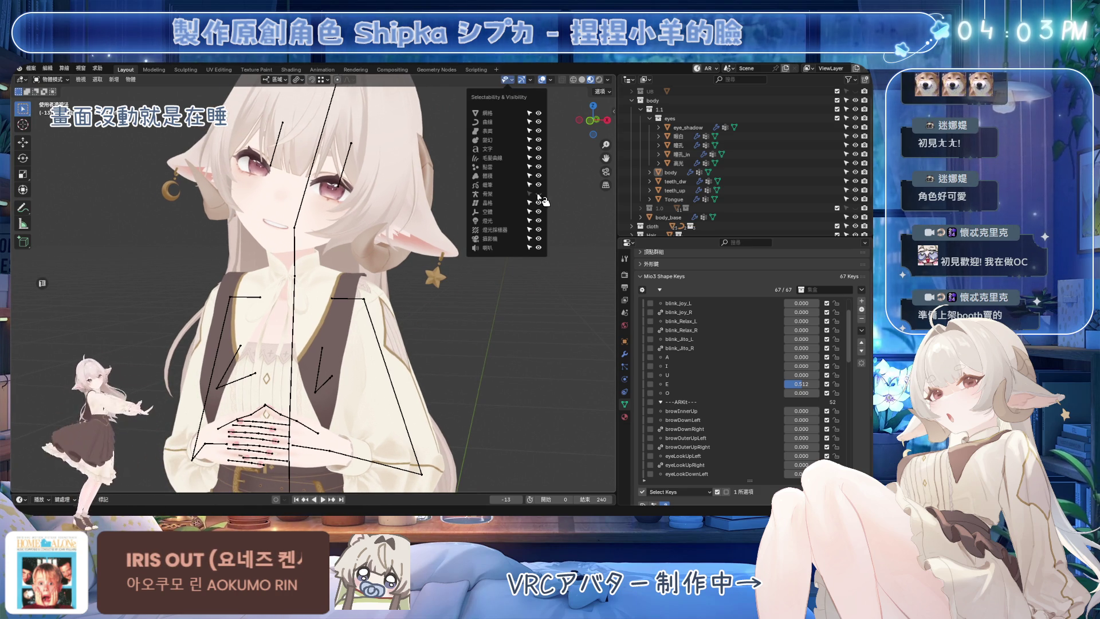
Step: In Pose mode, clear all bone transforms so the armature returns to its rest T-pose
left_click(313, 168)
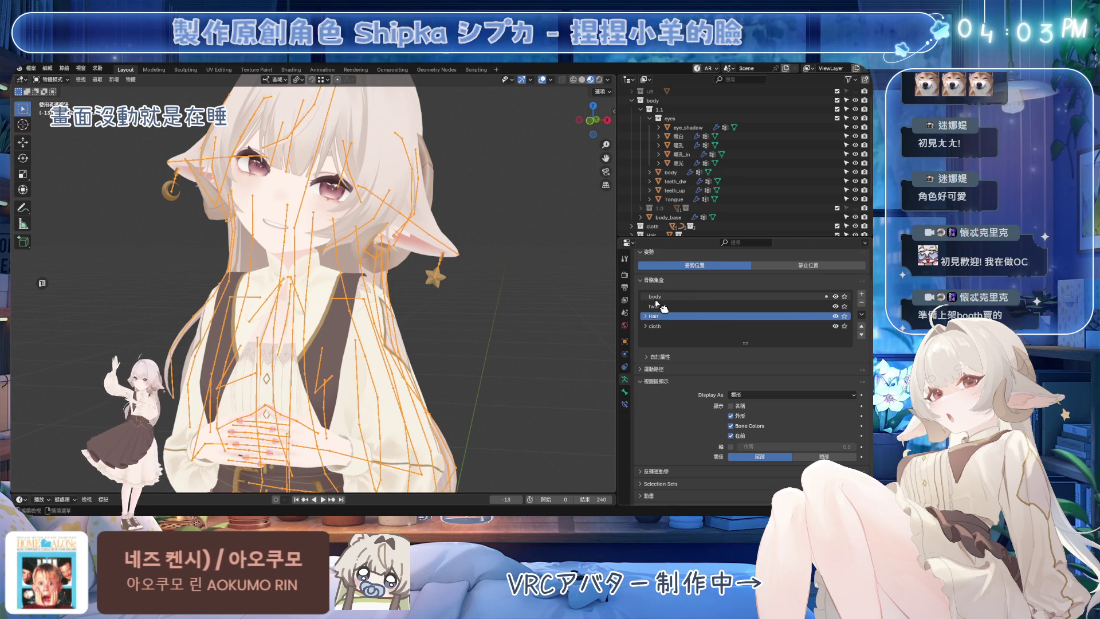
key("ctrl+Tab")
left_click(112, 80)
mouse_move(137, 98)
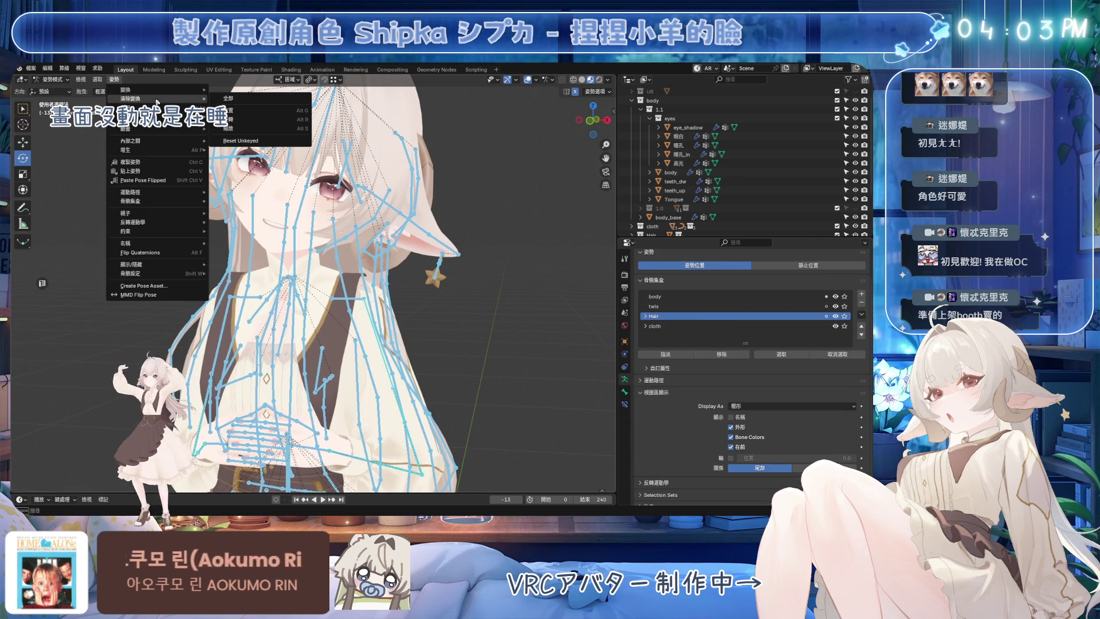
left_click(228, 98)
key("ctrl+Tab")
Step: Deselect everything, hide the armature in the viewport and snap to front orthographic view
left_click(275, 189)
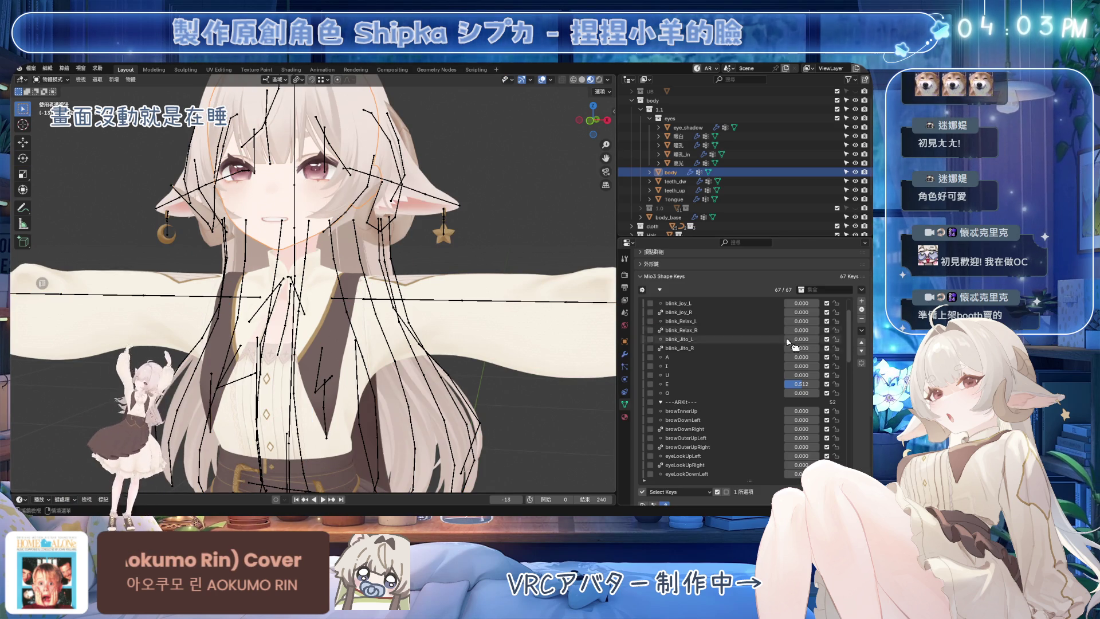
middle_click_drag(389, 203, 411, 241, "shift")
scroll(411, 241, "up", 2)
key("alt+a")
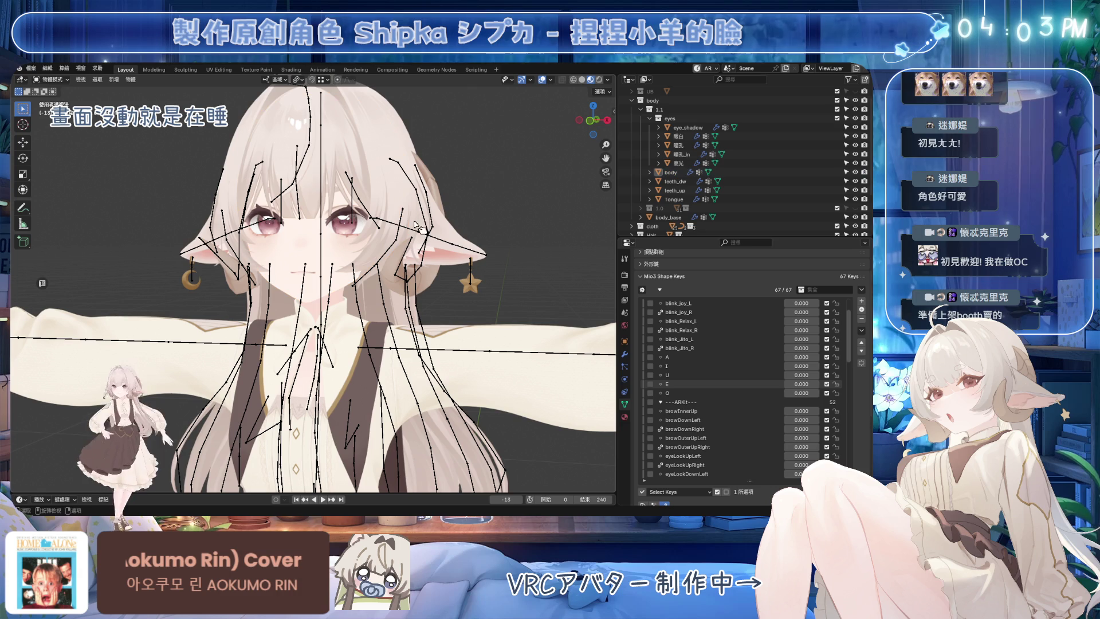
left_click(507, 80)
left_click(538, 195)
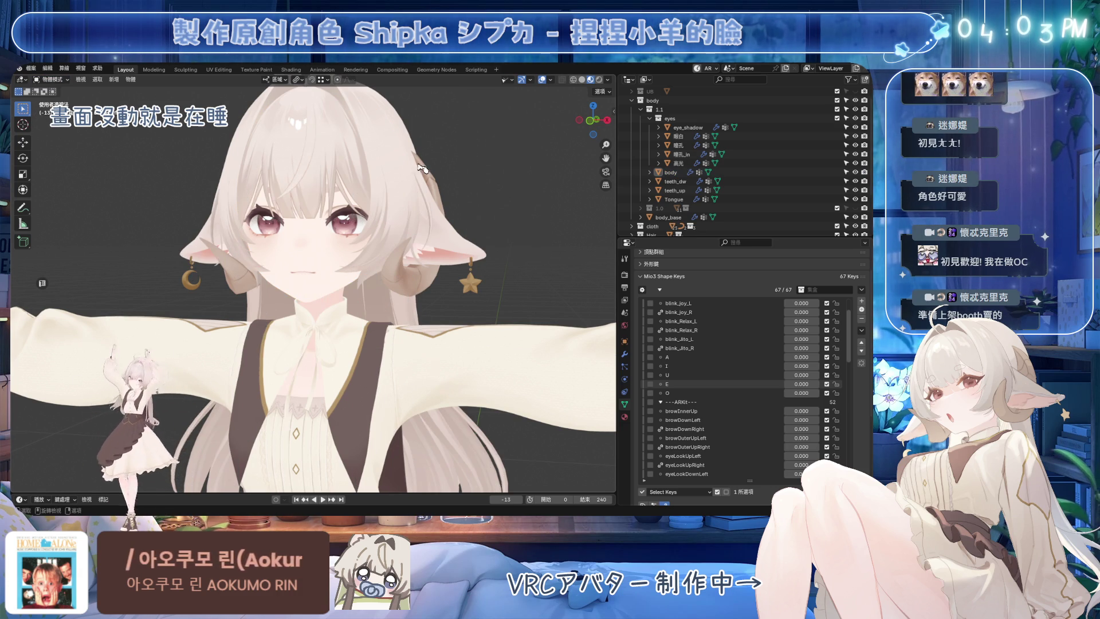
key("KP_1")
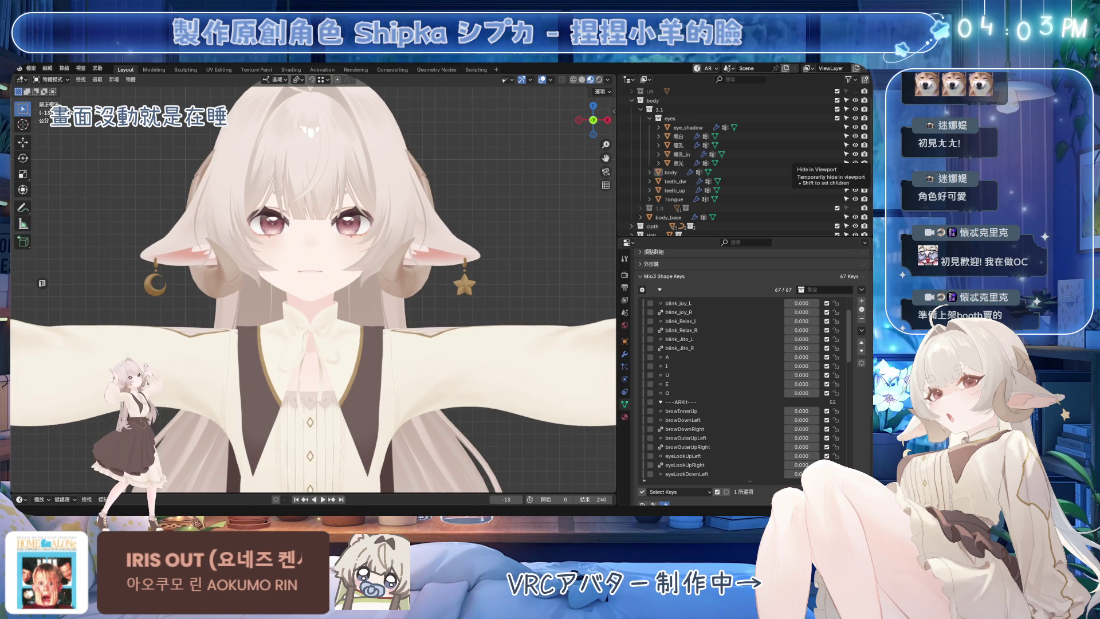
Step: Save the avatar file and pick the mouthSmileLeft shape key in the Shape Keys list
mouse_move(485, 217)
middle_mouse_down()
mouse_move(461, 220)
mouse_move(442, 283)
middle_mouse_up()
scroll(442, 282, "up", 1)
scroll(441, 282, "up", 1)
scroll(441, 338, "up", 2)
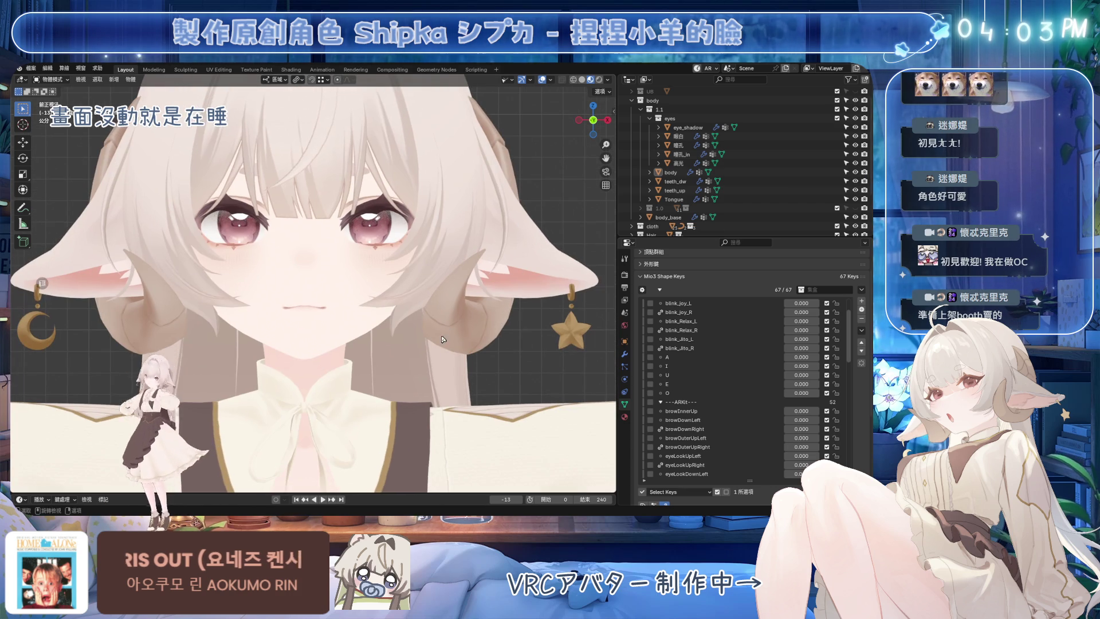
key("ctrl+s")
scroll(800, 402, "down", 10)
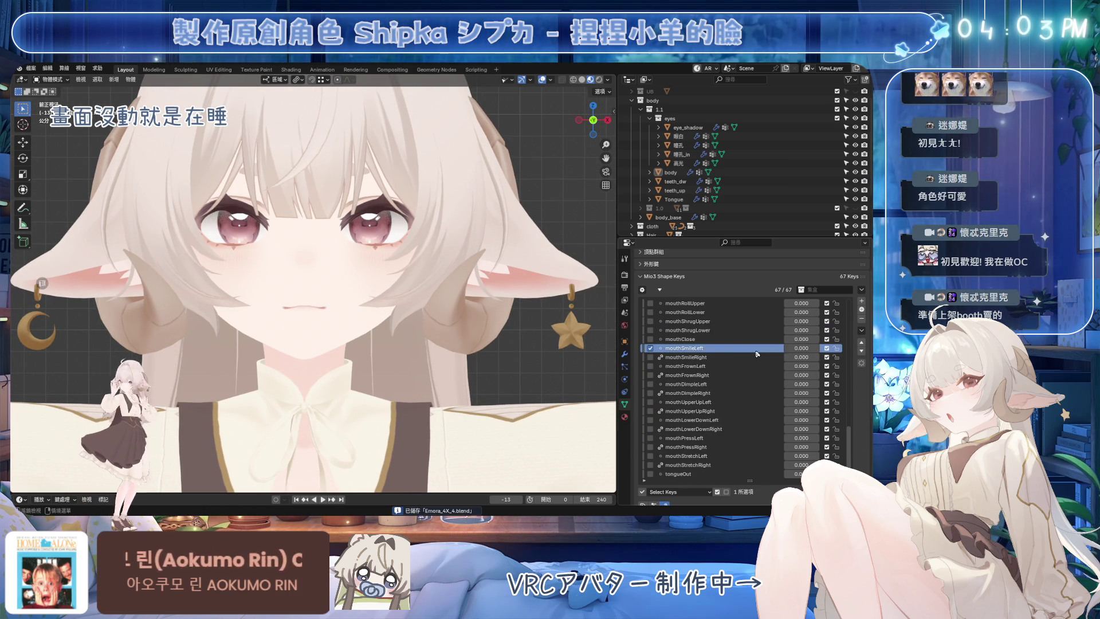
left_click(799, 347)
mouse_move(800, 347)
left_mouse_down()
mouse_move(842, 348)
mouse_move(433, 338)
left_mouse_up()
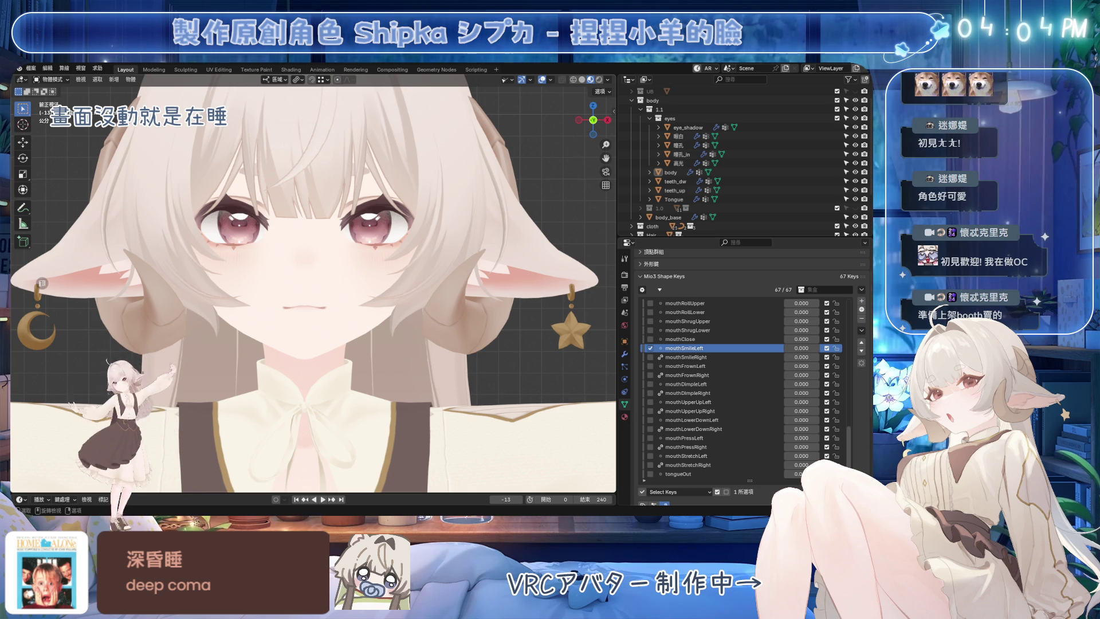
scroll(547, 312, "up", 2)
scroll(393, 315, "up", 3)
scroll(393, 315, "up", 2)
Step: Select the body mesh, save, frame the face in front view and bring up the mode choices
mouse_move(344, 259)
middle_mouse_down("shift")
mouse_move(344, 247)
mouse_move(456, 245)
middle_mouse_up("shift")
left_click(406, 243)
scroll(406, 242, "down", 2)
key("alt+a")
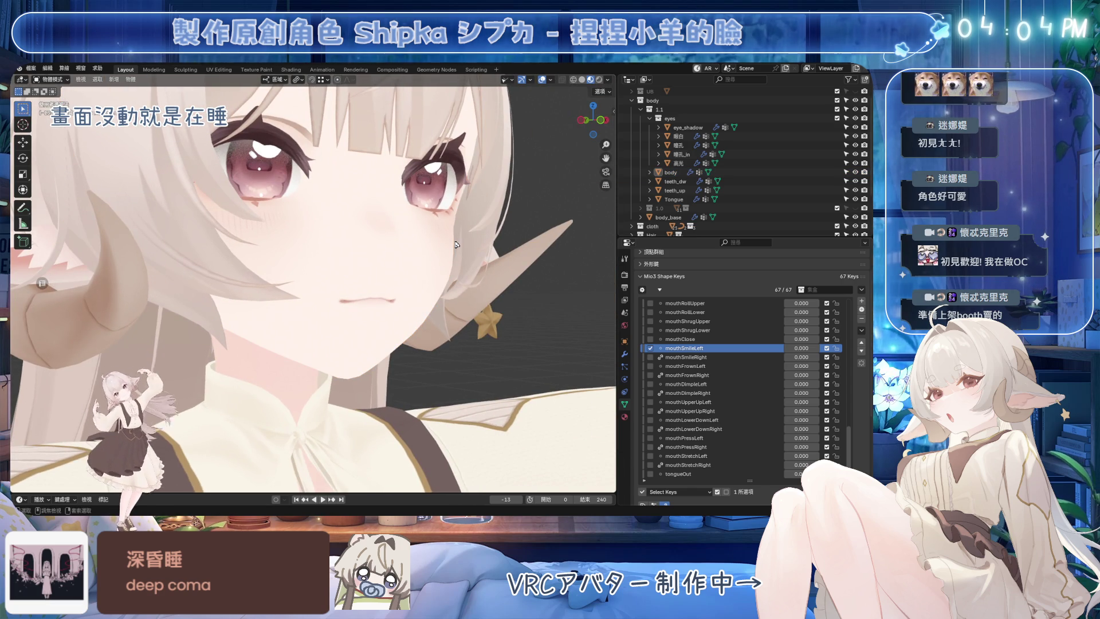
left_click(467, 252)
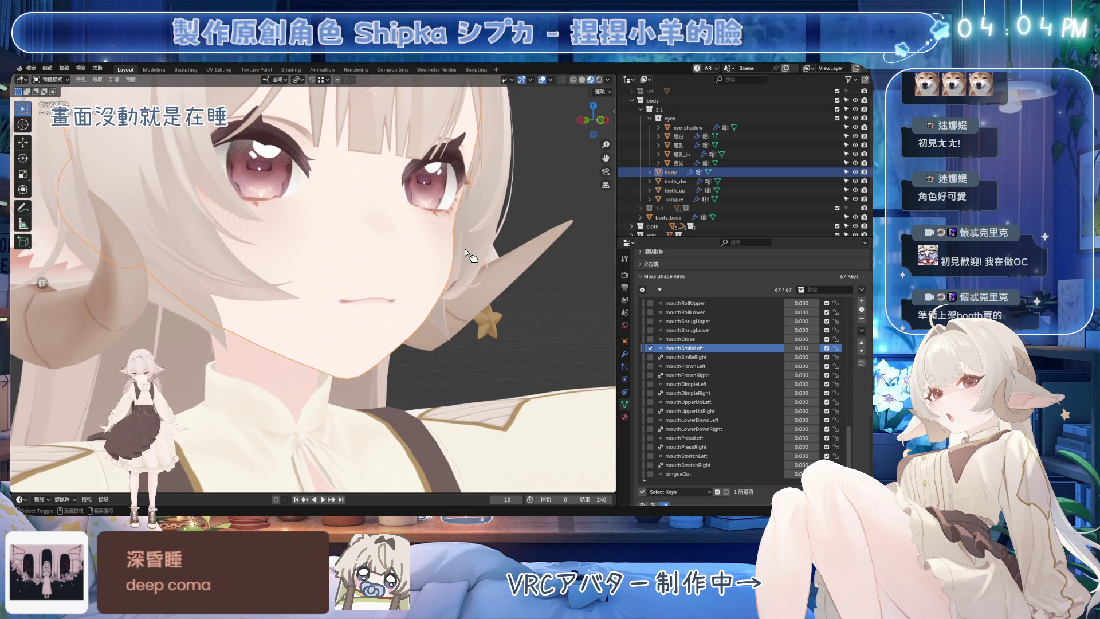
key("ctrl+s")
middle_click_drag(475, 258, 490, 271)
key("KP_1")
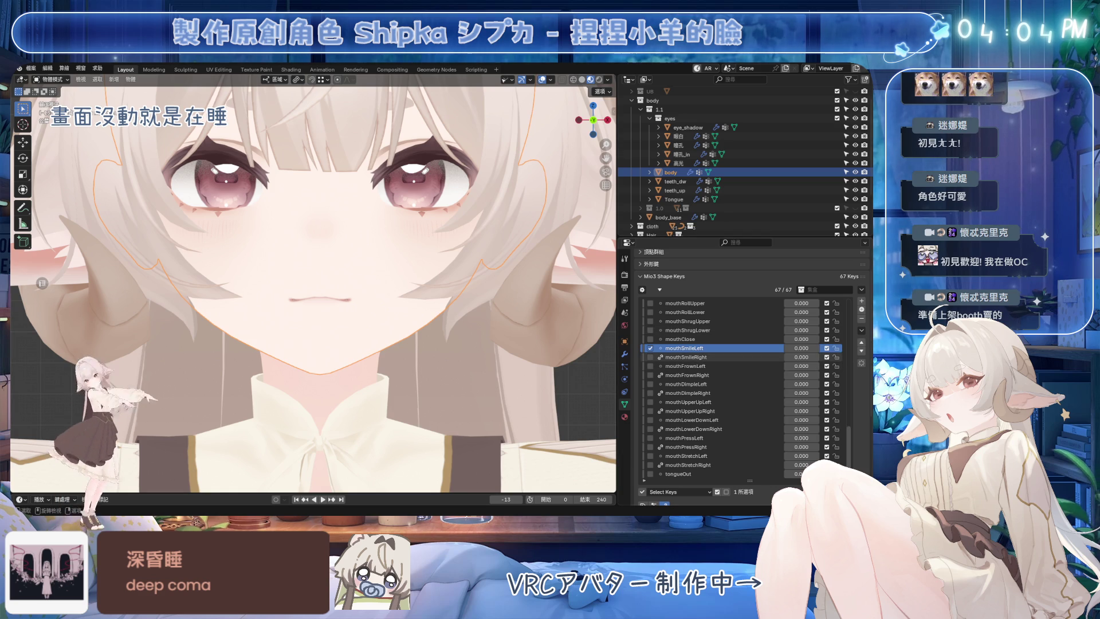
scroll(396, 312, "up", 3)
scroll(418, 302, "up", 2)
key("ctrl+Tab")
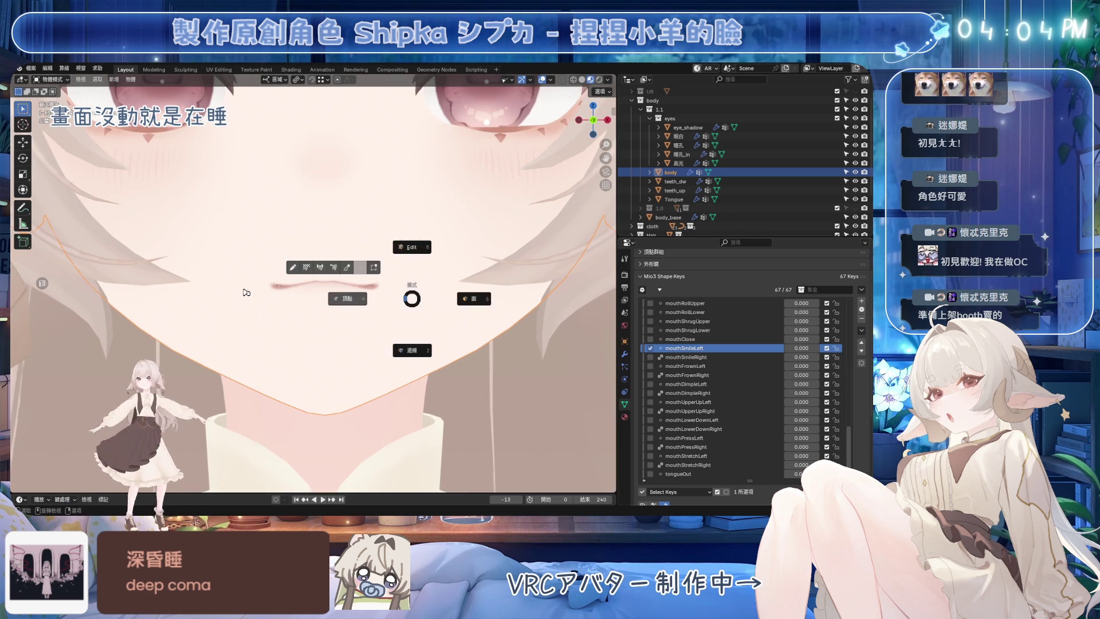
Step: In vertex edit mode, select the left mouth-corner vertices and set mouthSmileLeft to 1.000
left_click(246, 293)
scroll(361, 294, "up", 2)
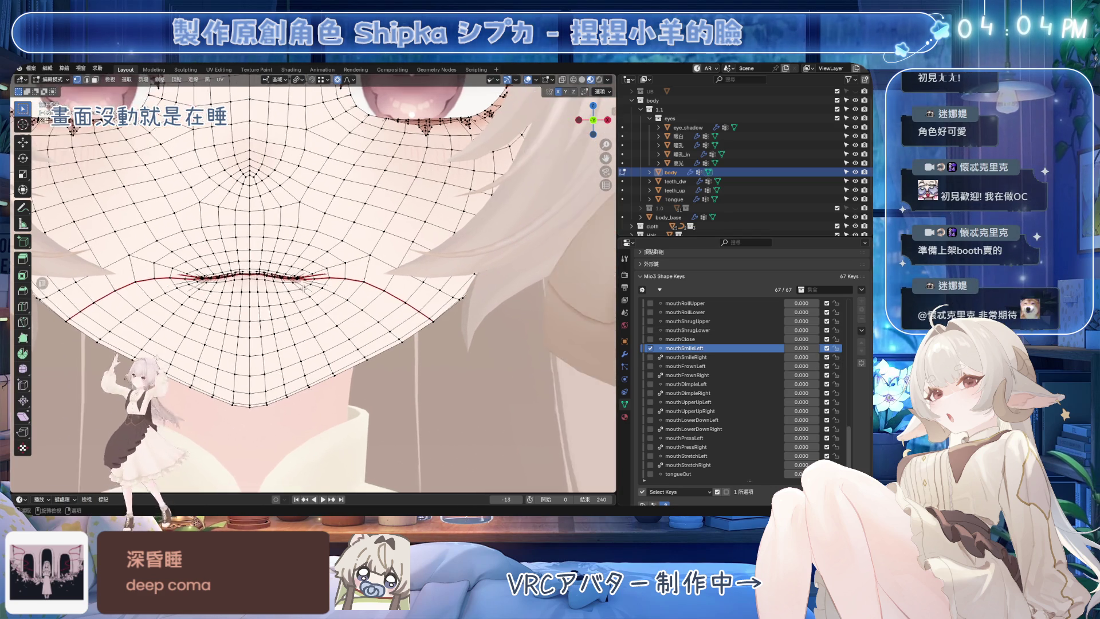
scroll(318, 285, "up", 3)
scroll(288, 279, "up", 3)
scroll(254, 264, "up", 2)
scroll(343, 276, "up", 2)
left_click_drag(348, 282, 303, 237)
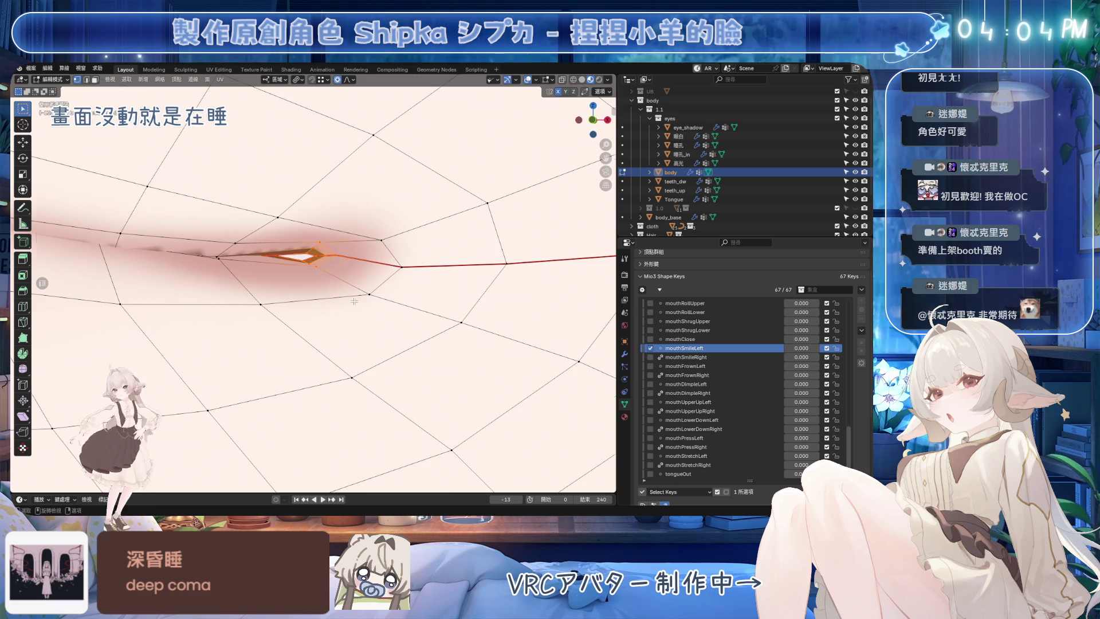
scroll(309, 267, "down", 2)
scroll(314, 270, "down", 2)
scroll(314, 271, "down", 2)
scroll(314, 271, "down", 3)
scroll(314, 275, "down", 5)
left_click(571, 86)
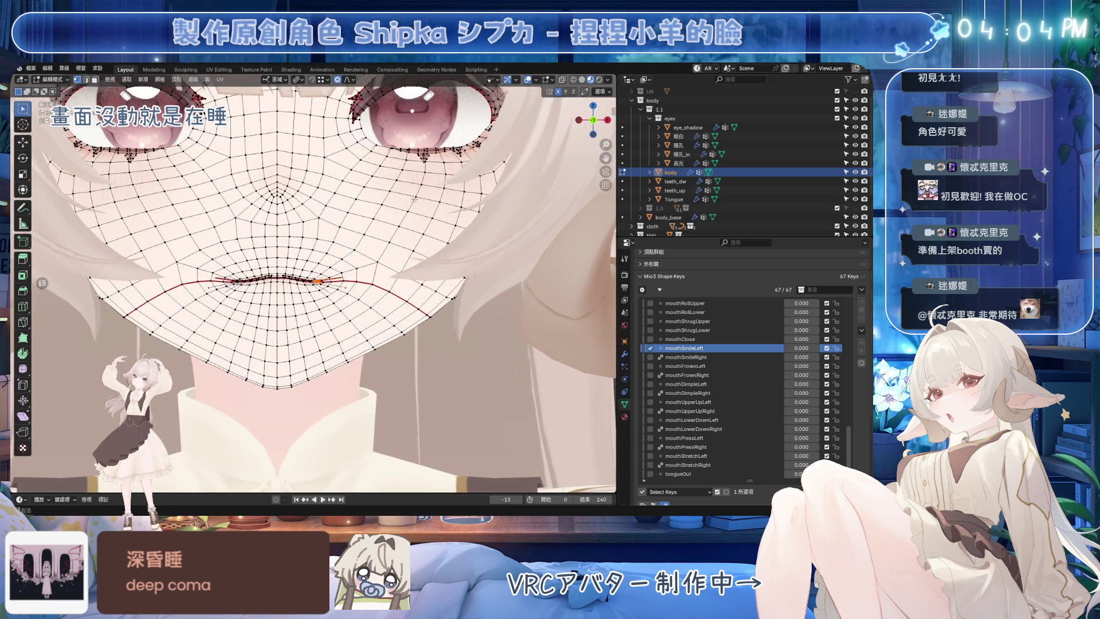
scroll(314, 283, "up", 2)
key("ctrl+s")
left_click(798, 353)
type("1")
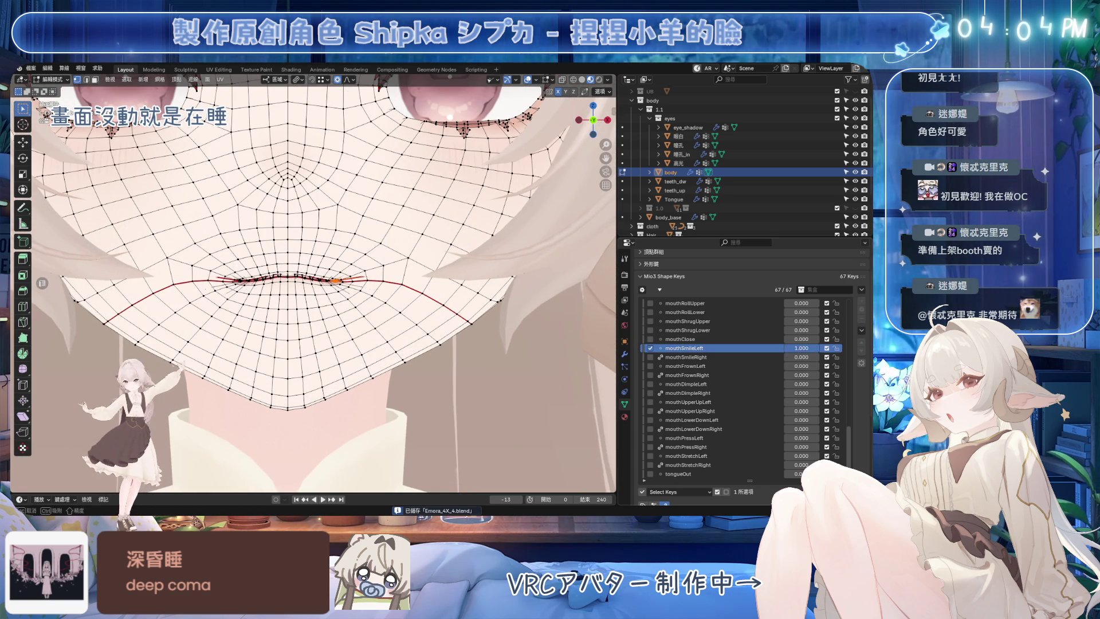
key("Return")
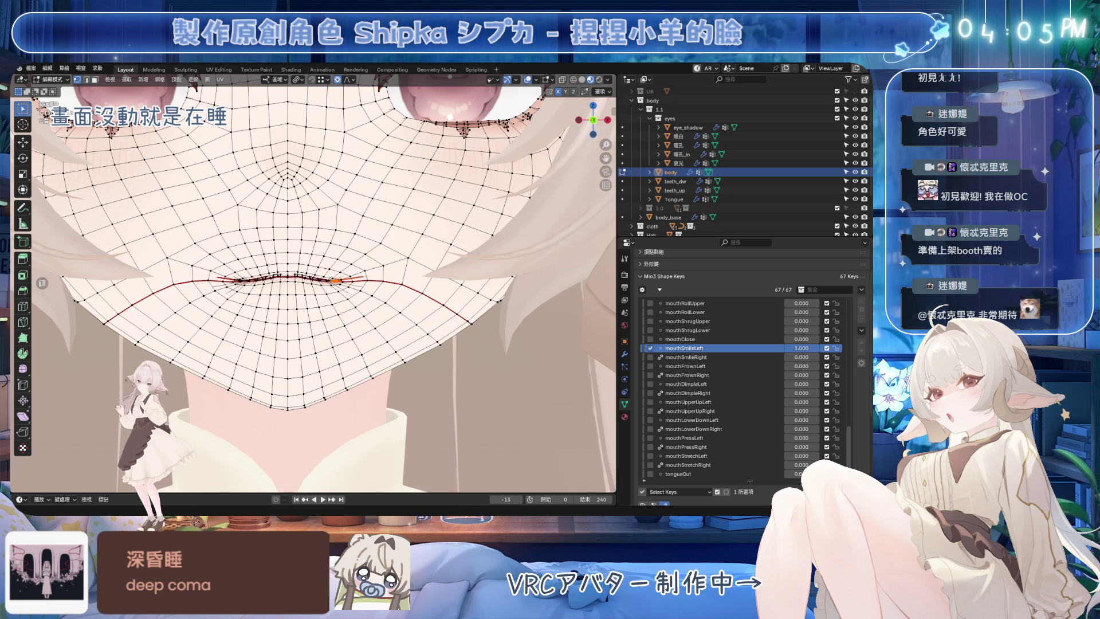
scroll(314, 284, "up", 2)
scroll(314, 284, "up", 2)
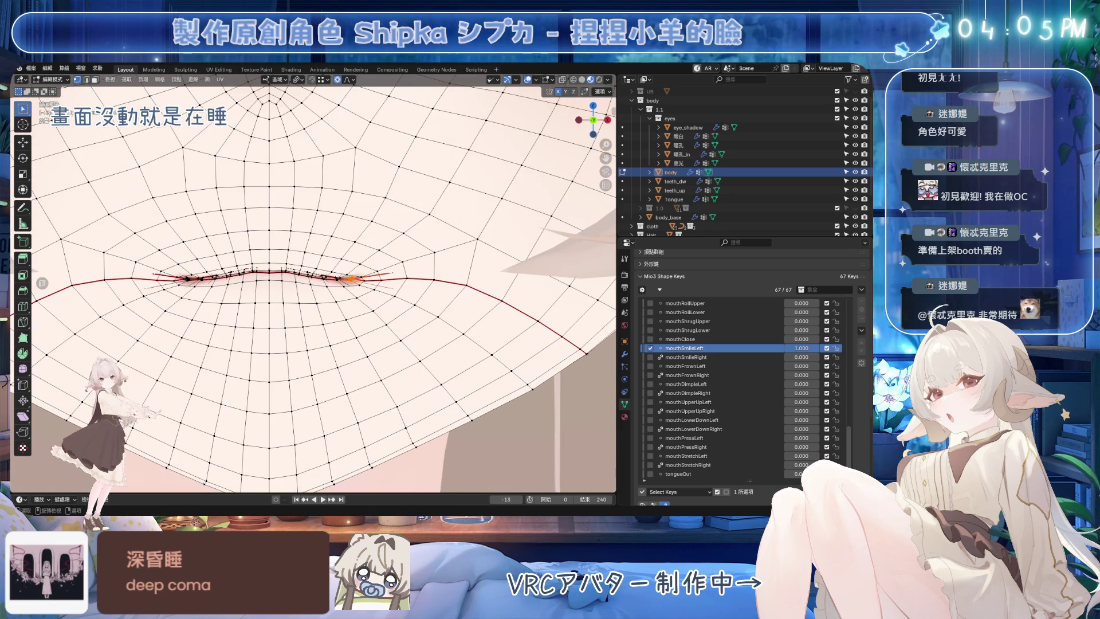
Step: Lift the left mouth corner with proportional-editing moves to form the smile
key("shift+space")
key("g")
middle_click_drag(314, 284, 345, 276)
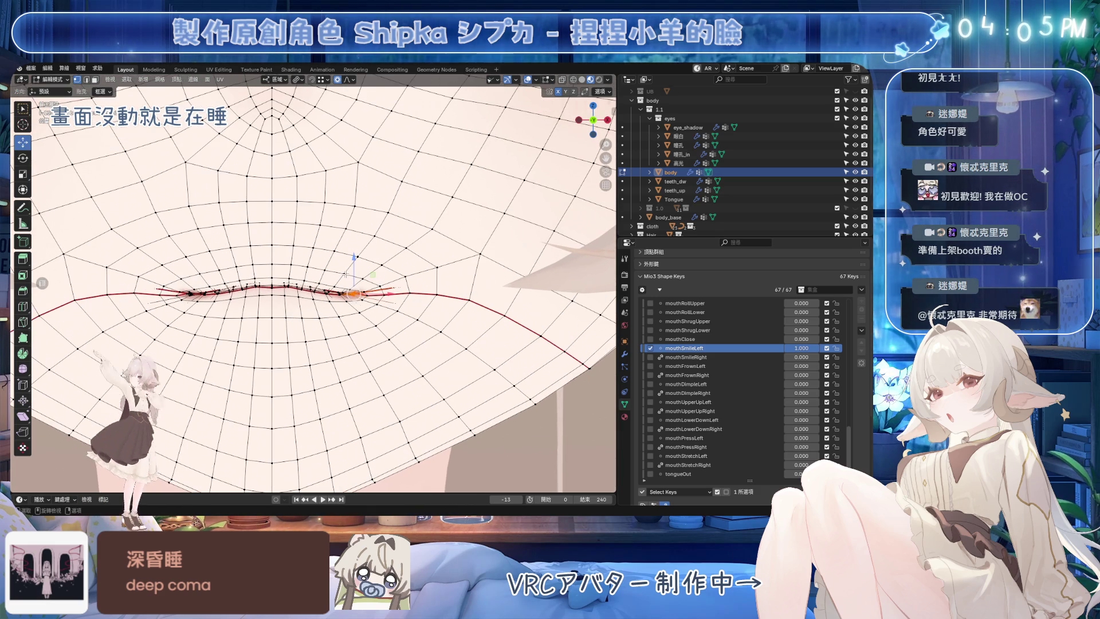
key("g")
key("Escape")
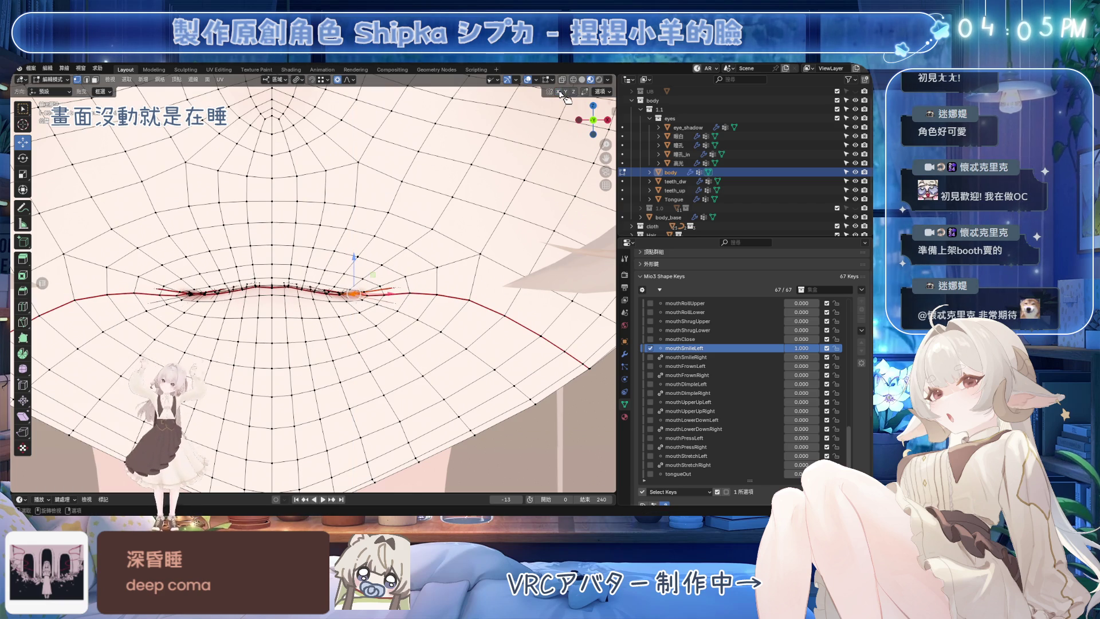
key("g")
scroll(391, 250, "up", 1)
scroll(401, 233, "up", 1)
left_click(401, 232)
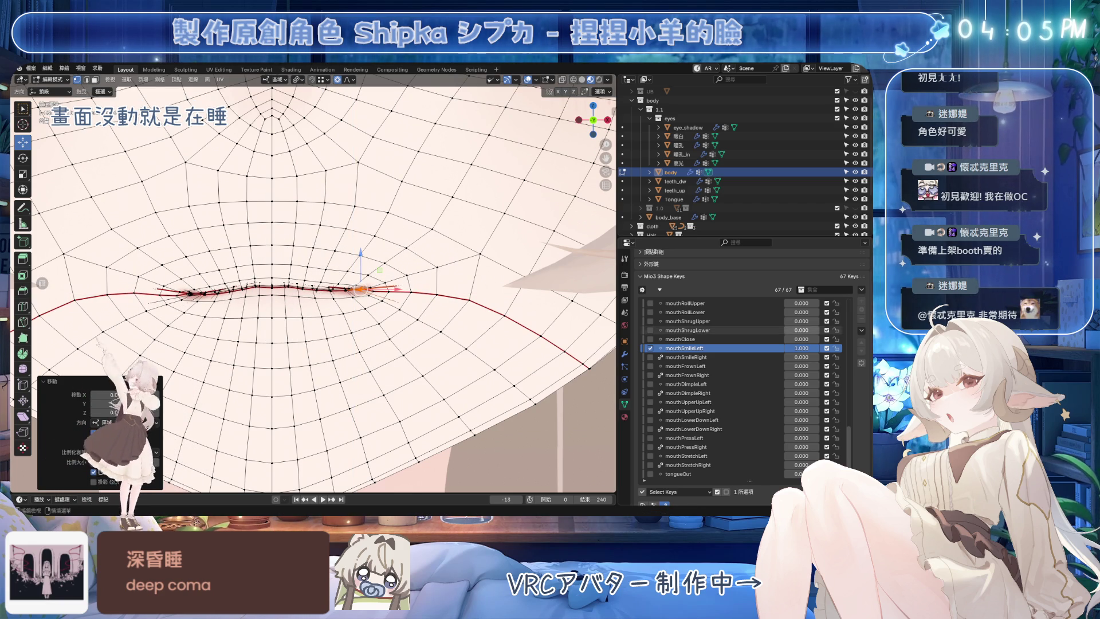
scroll(388, 202, "up", 2)
key("g")
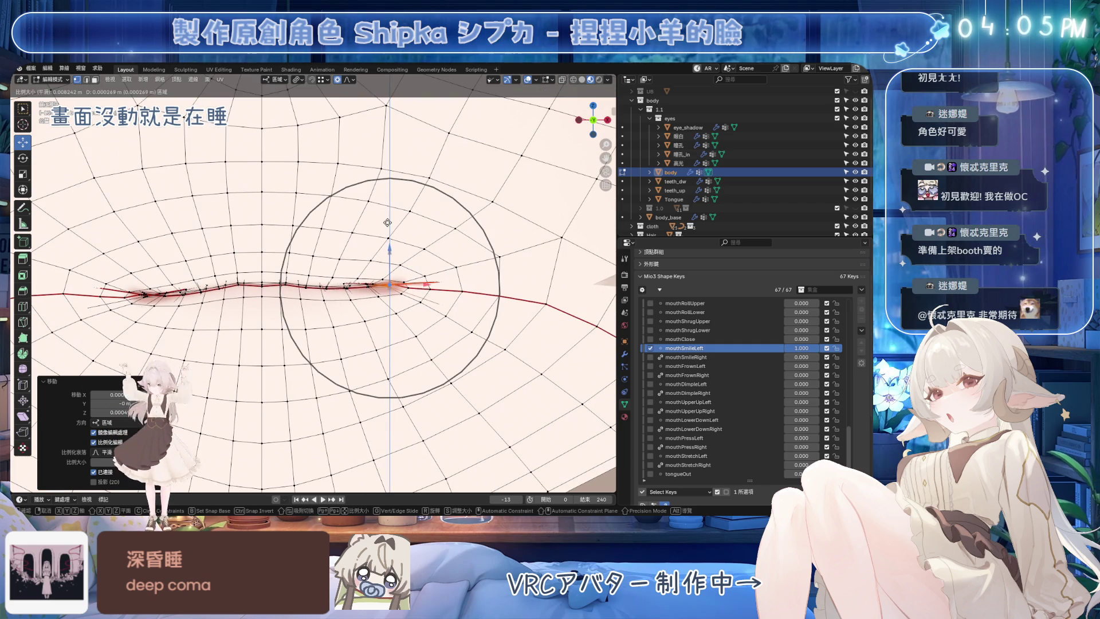
left_click(387, 202)
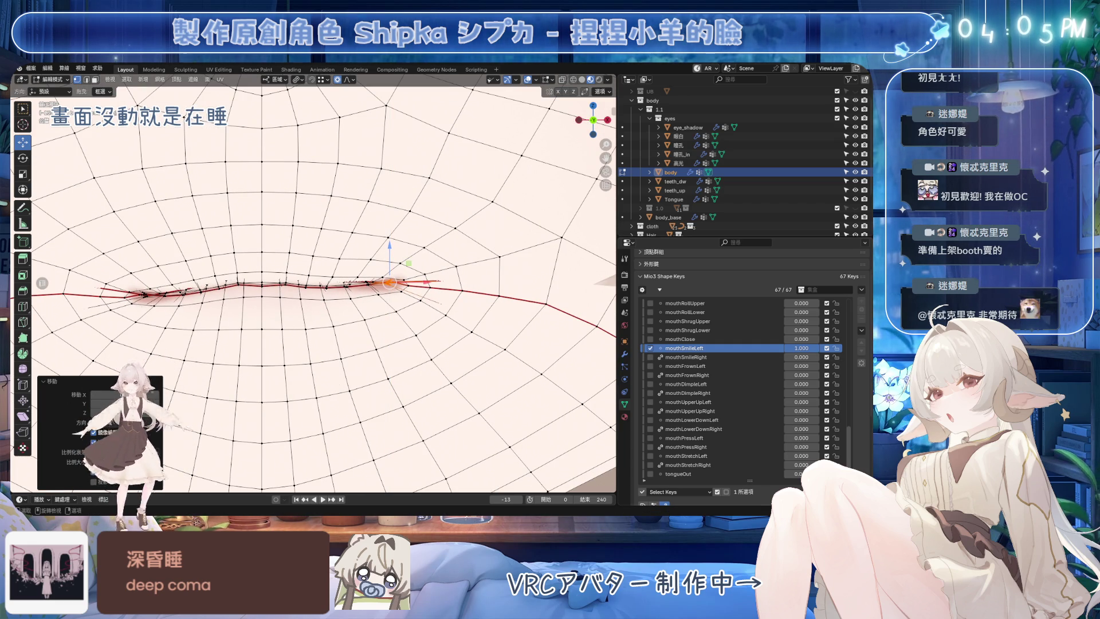
key("g")
left_click(224, 299)
scroll(224, 299, "up", 2)
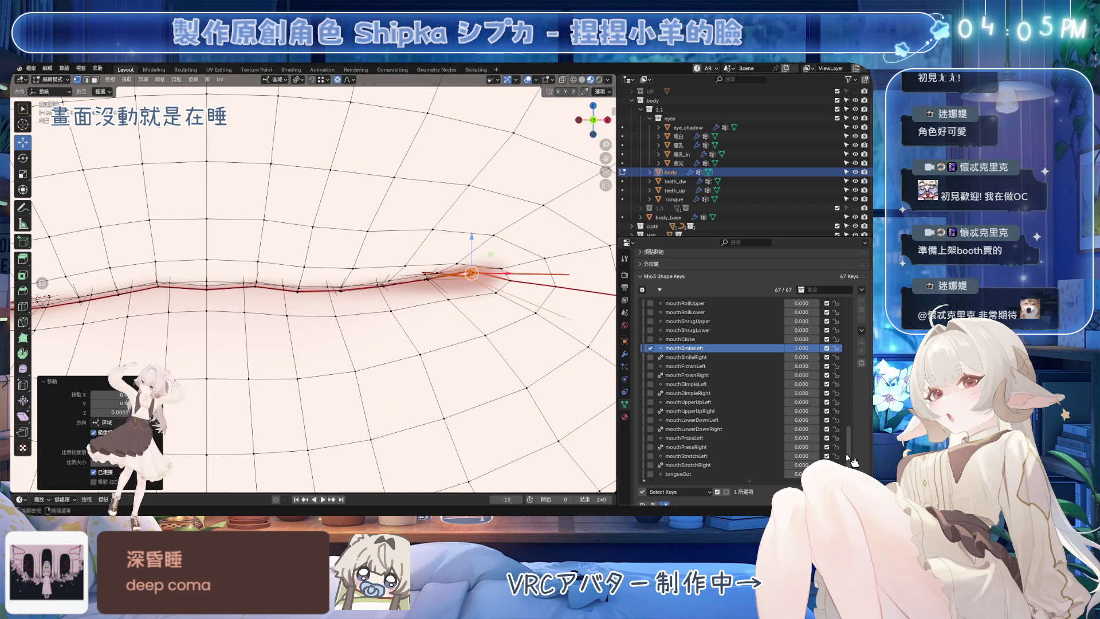
left_click_drag(851, 463, 850, 407)
scroll(773, 378, "up", 5)
left_click_drag(791, 357, 807, 356)
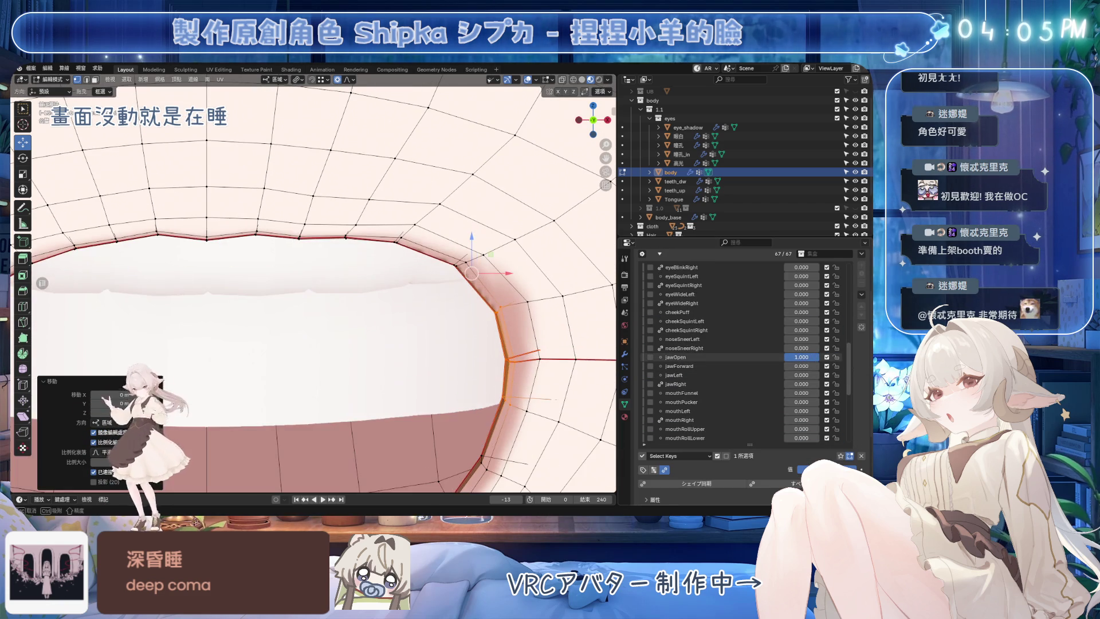
scroll(433, 302, "down", 4)
scroll(433, 303, "up", 2)
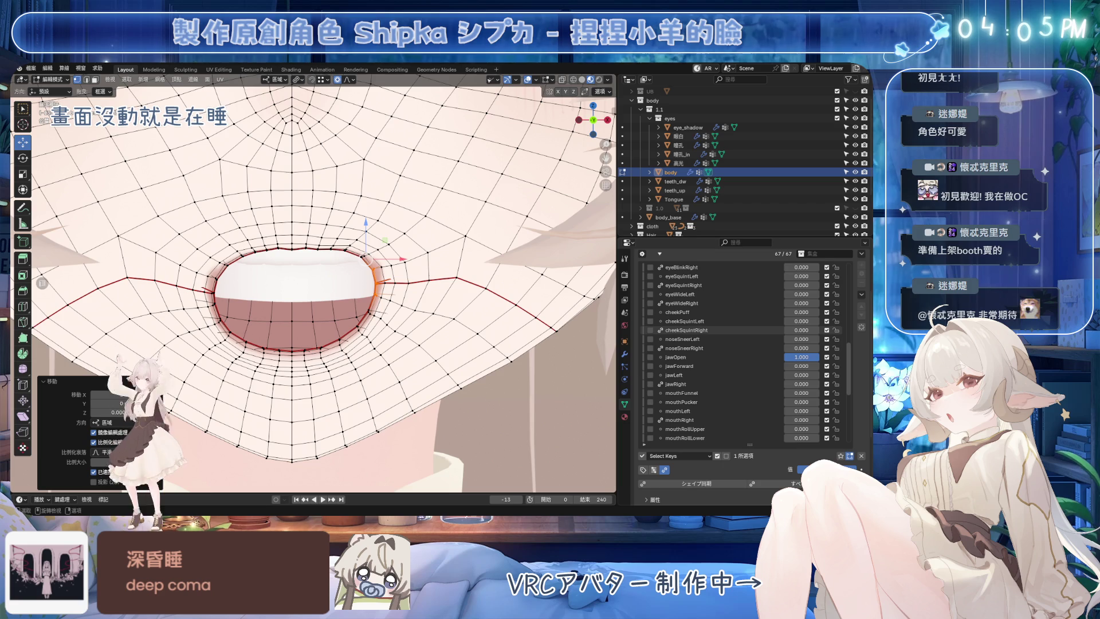
scroll(314, 284, "up", 1)
scroll(314, 284, "up", 1)
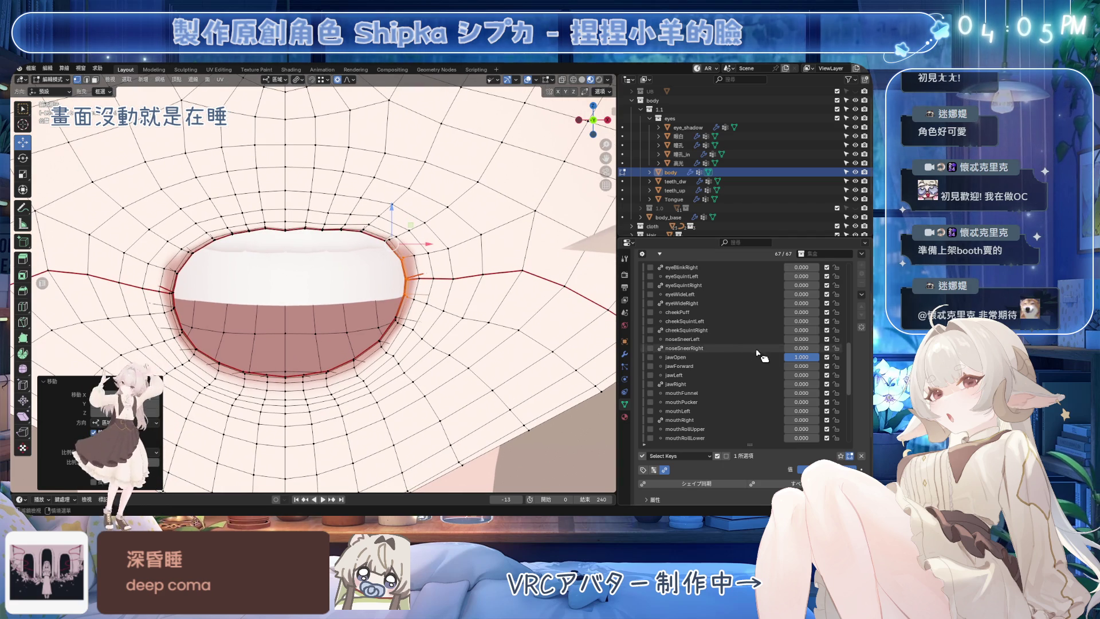
scroll(764, 364, "down", 5)
Step: With mouthSmileLeft active, select the edge paths around the open mouth's corner and save
left_click(714, 357)
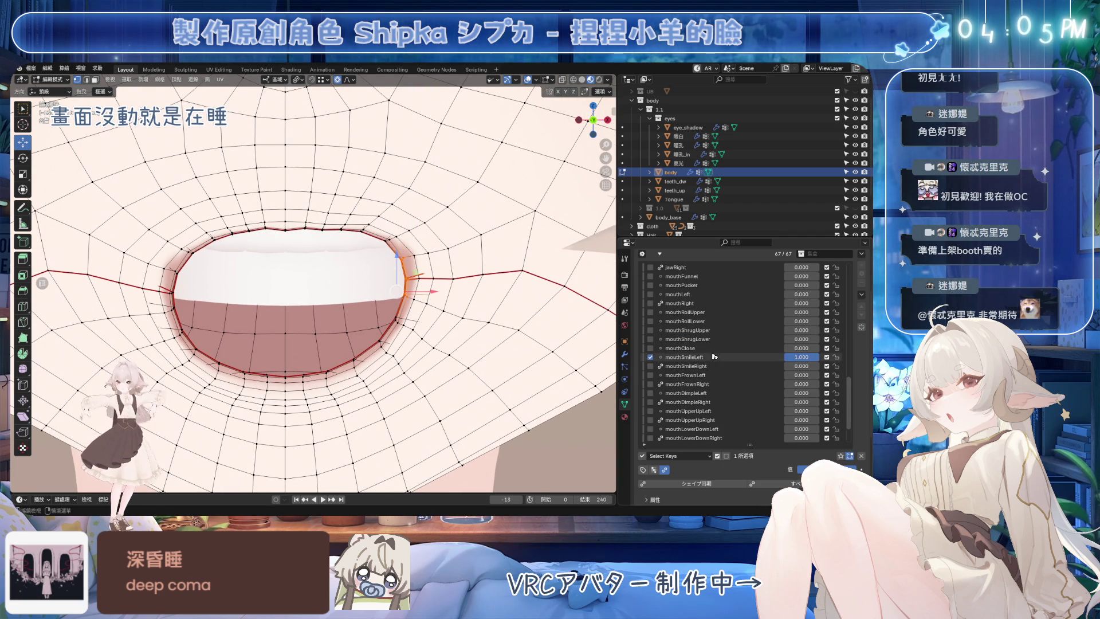
scroll(446, 276, "up", 2)
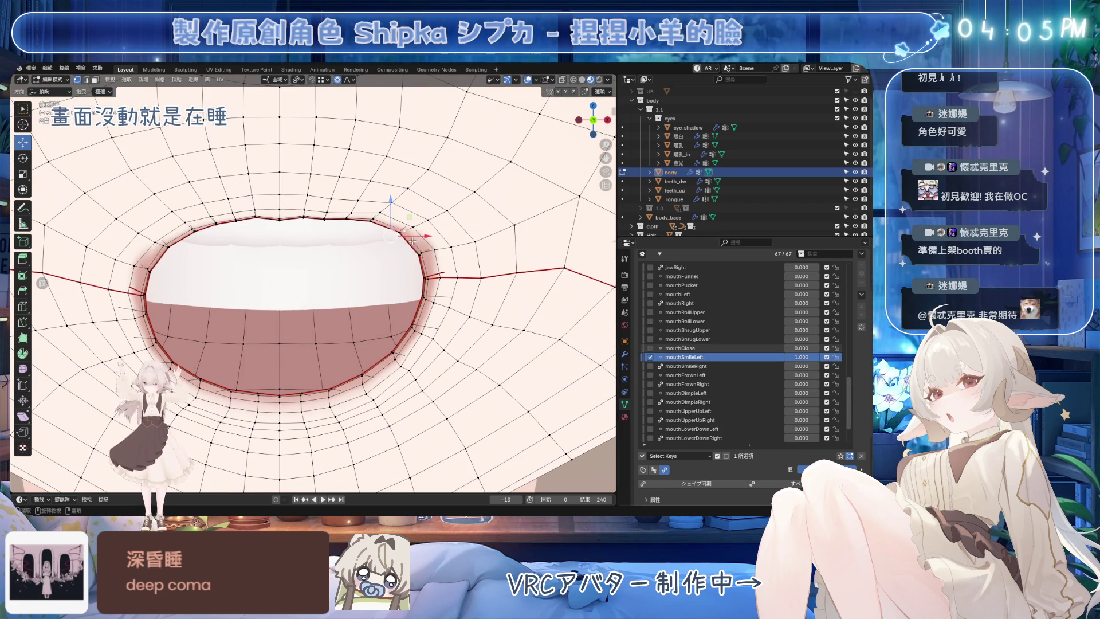
middle_click_drag(430, 245, 452, 228)
scroll(452, 228, "up", 3)
left_click(497, 183, "ctrl")
scroll(496, 182, "down", 3)
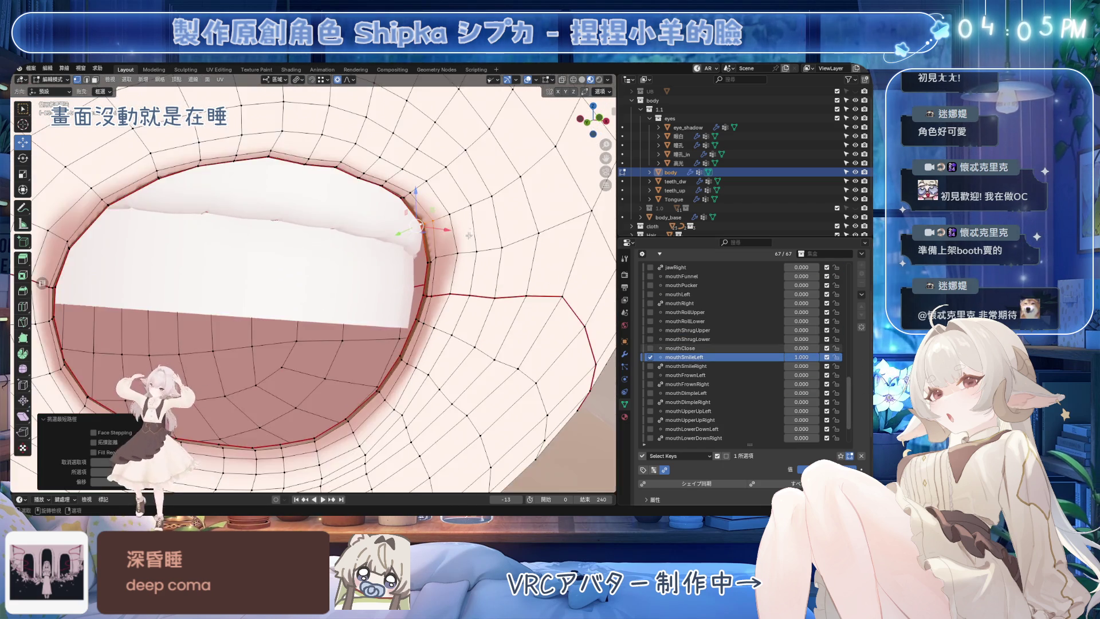
scroll(430, 215, "down", 2)
scroll(384, 242, "down", 1)
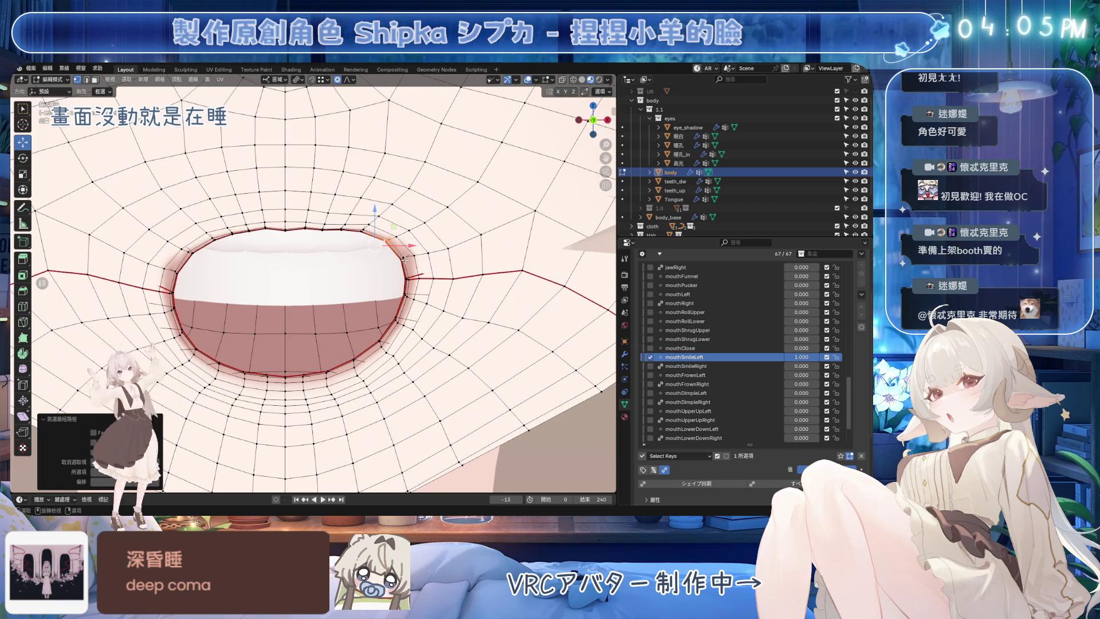
scroll(403, 257, "up", 1)
scroll(421, 252, "up", 2)
scroll(439, 247, "up", 1)
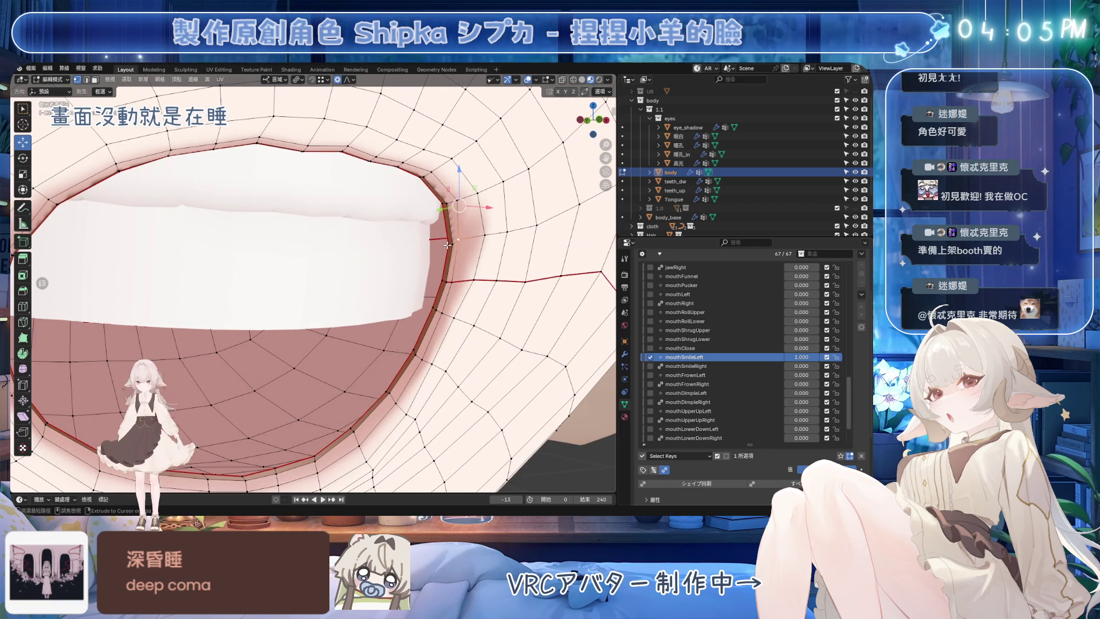
left_click(448, 244, "ctrl")
scroll(439, 243, "down", 1)
scroll(421, 239, "down", 2)
scroll(405, 236, "down", 1)
key("ctrl+s")
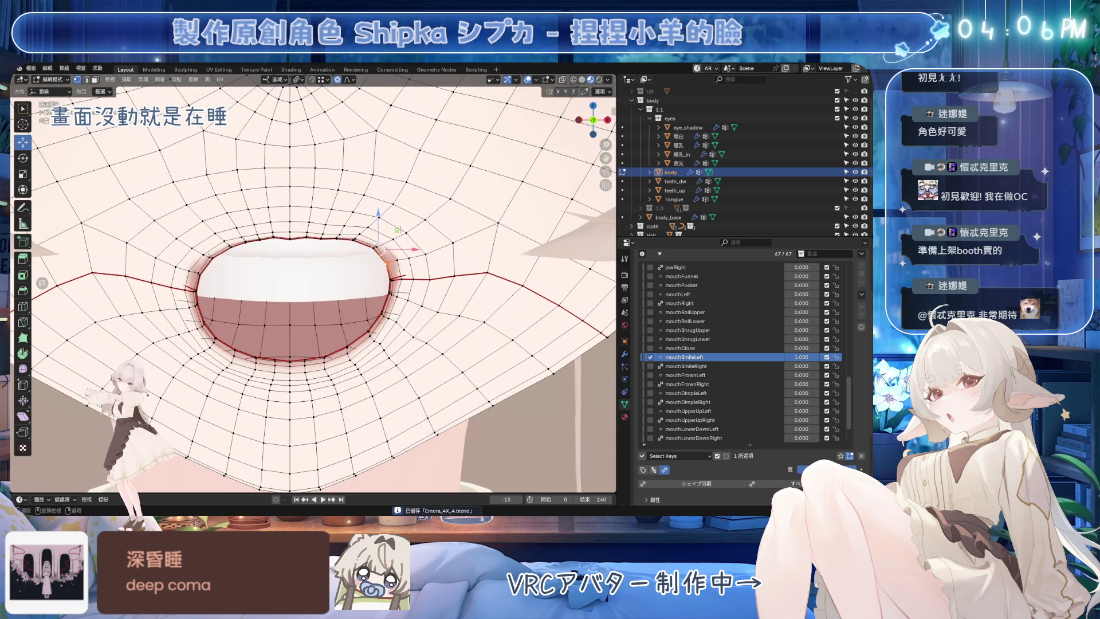
Step: Move the mouth-corner vertices along a constrained axis, then push the corner outward along X
key("g")
key("shift+y")
scroll(404, 225, "up", 2)
scroll(408, 222, "up", 2)
scroll(412, 220, "up", 1)
scroll(410, 220, "down", 1)
scroll(411, 222, "down", 1)
scroll(410, 221, "down", 2)
scroll(410, 222, "down", 2)
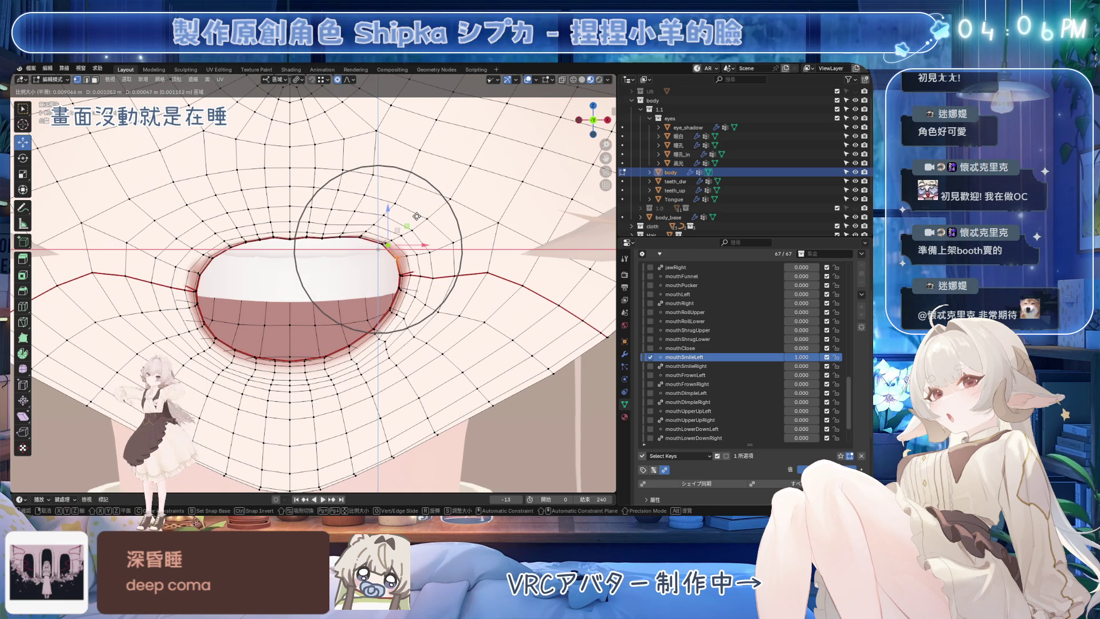
left_click(418, 222)
mouse_move(803, 356)
left_mouse_down()
mouse_move(774, 357)
mouse_move(838, 357)
left_mouse_up()
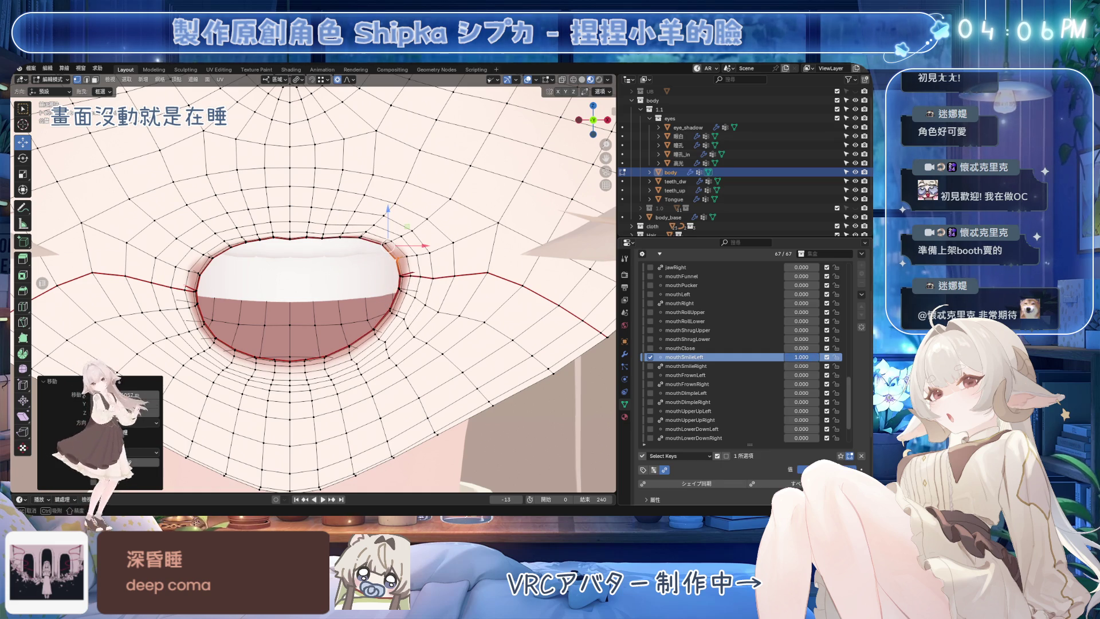
scroll(455, 272, "up", 2)
scroll(439, 265, "up", 1)
scroll(421, 258, "up", 2)
left_click(420, 256, "ctrl")
mouse_move(428, 184)
left_mouse_down()
mouse_move(399, 148)
mouse_move(397, 163)
left_mouse_up()
scroll(421, 187, "up", 2)
scroll(422, 187, "up", 2)
scroll(421, 188, "up", 1)
scroll(397, 154, "up", 3)
scroll(399, 150, "up", 1)
scroll(854, 396, "up", 3)
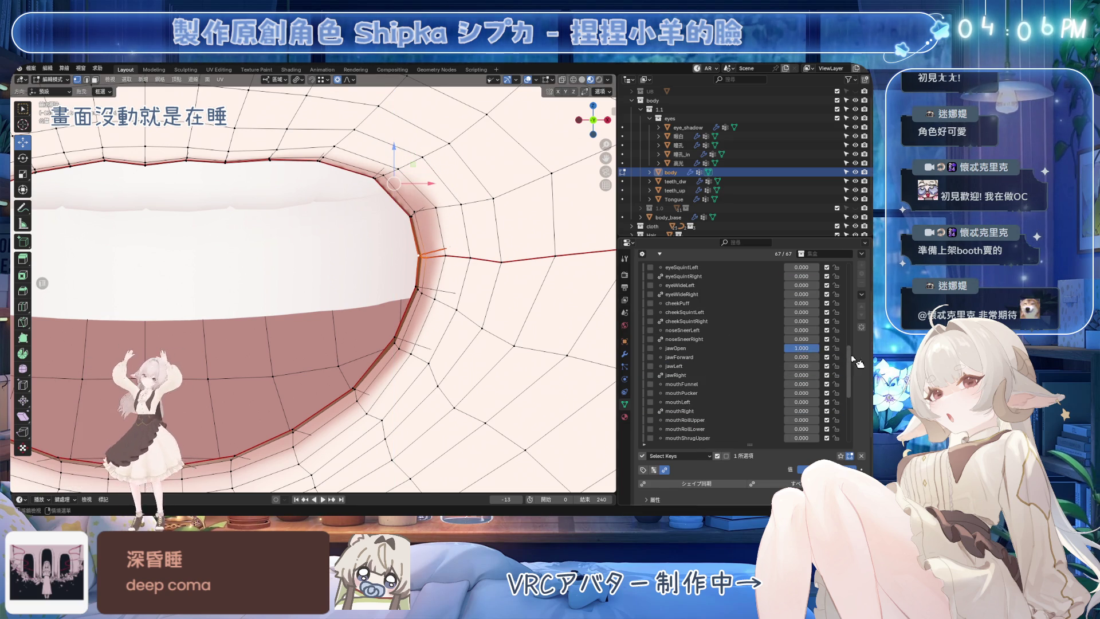
scroll(853, 396, "up", 3)
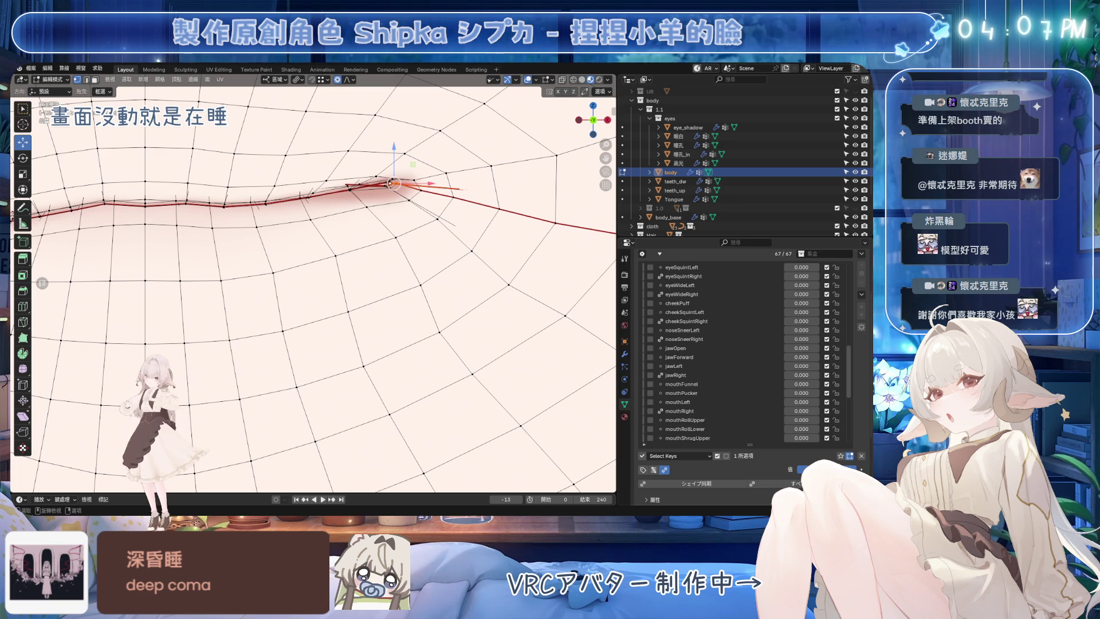
scroll(401, 244, "down", 4)
scroll(399, 275, "up", 3)
scroll(395, 309, "up", 2)
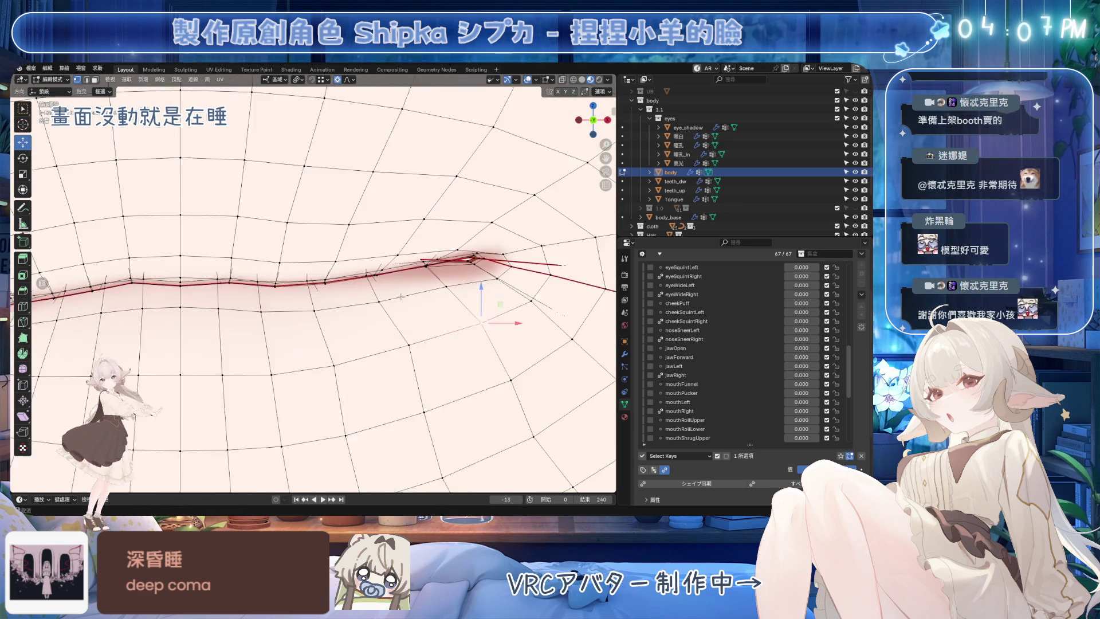
Step: On mouthSmileLeft, slide successive lip-line vertices along their edges toward the corner
right_click(391, 318, "shift")
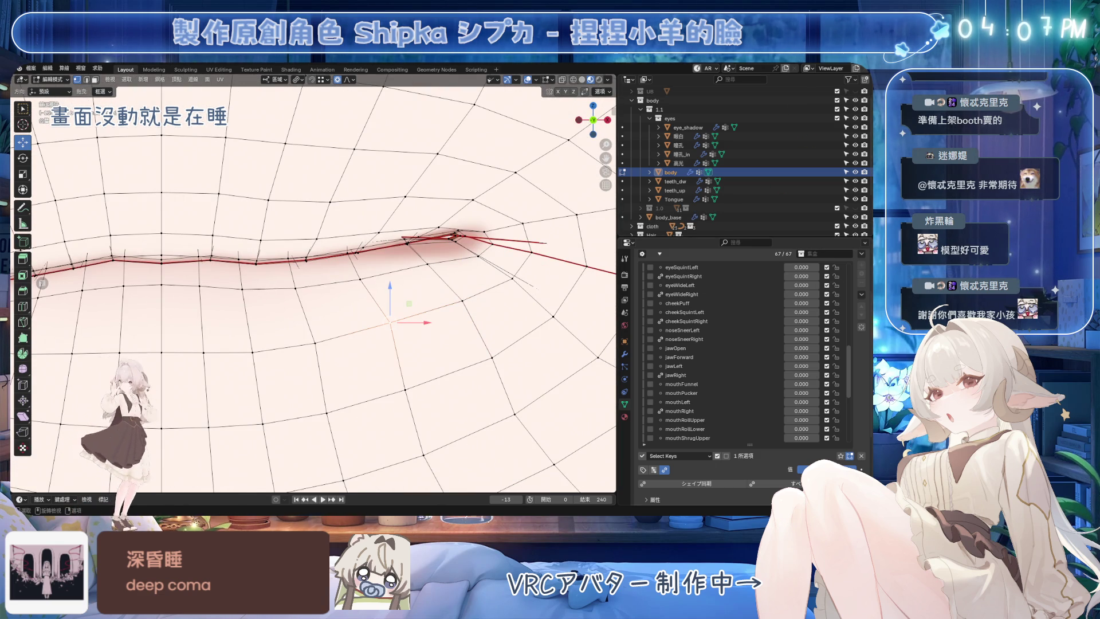
scroll(739, 361, "down", 5)
left_click(806, 331)
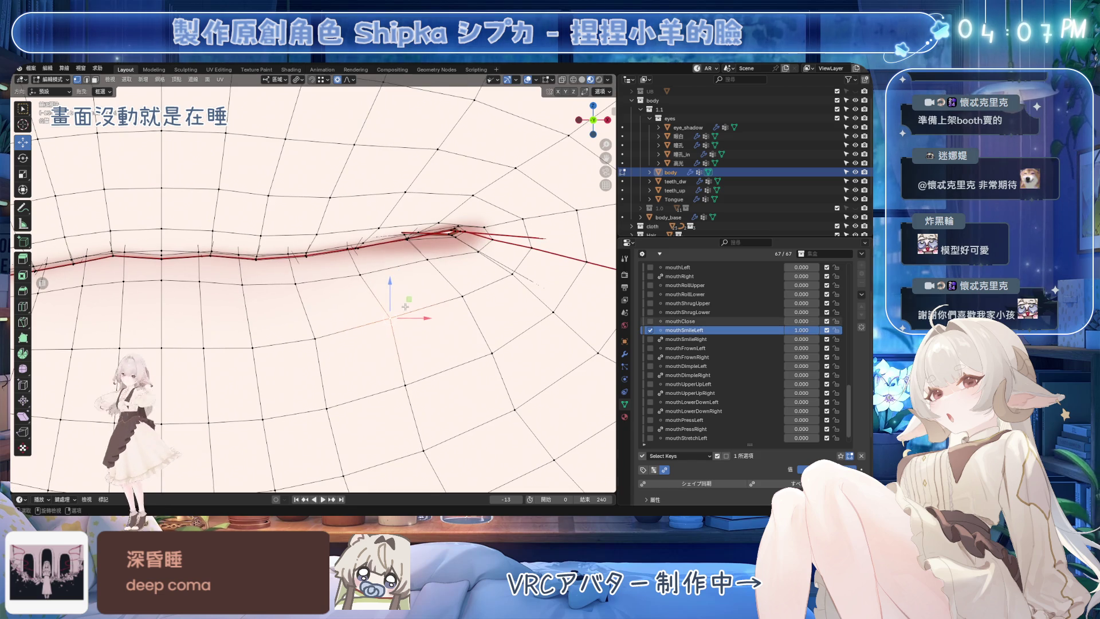
key("g")
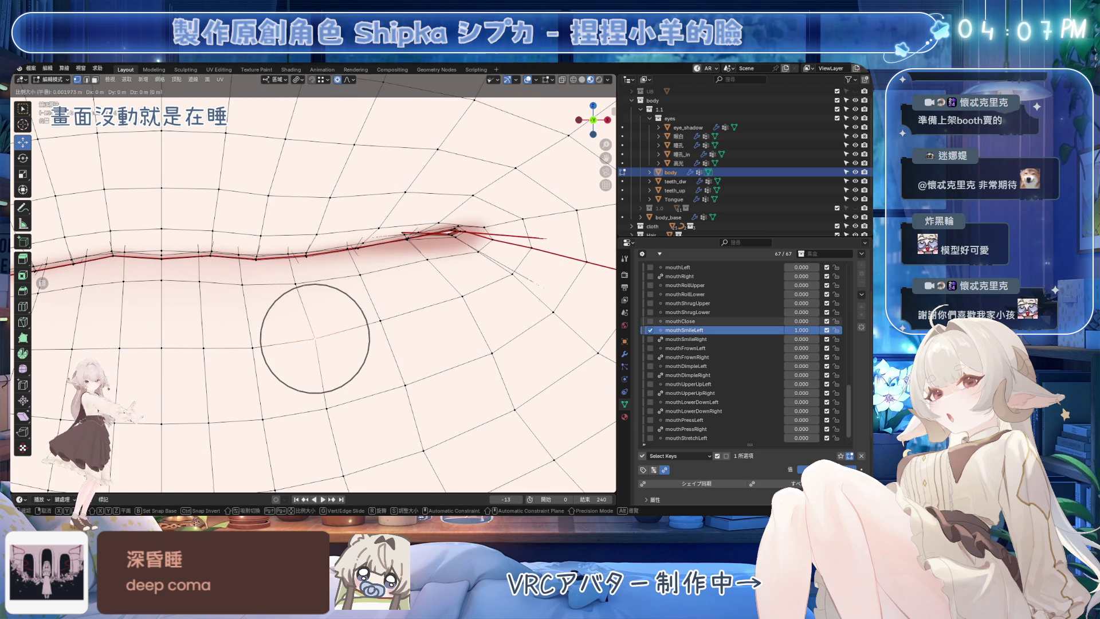
left_click(456, 298)
key("g")
key("g")
left_click(362, 334)
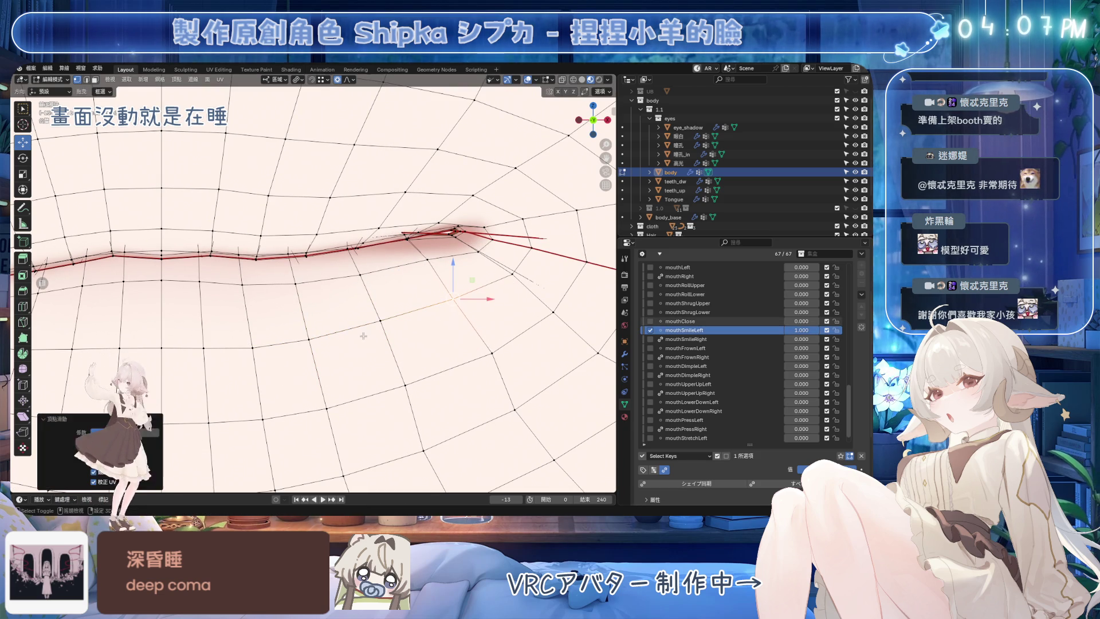
key("g")
key("g")
left_click(491, 356)
key("g")
key("g")
left_click(381, 393)
Step: Slide the remaining corner and lip vertices into place and save the file
middle_click_drag(381, 393, 344, 258)
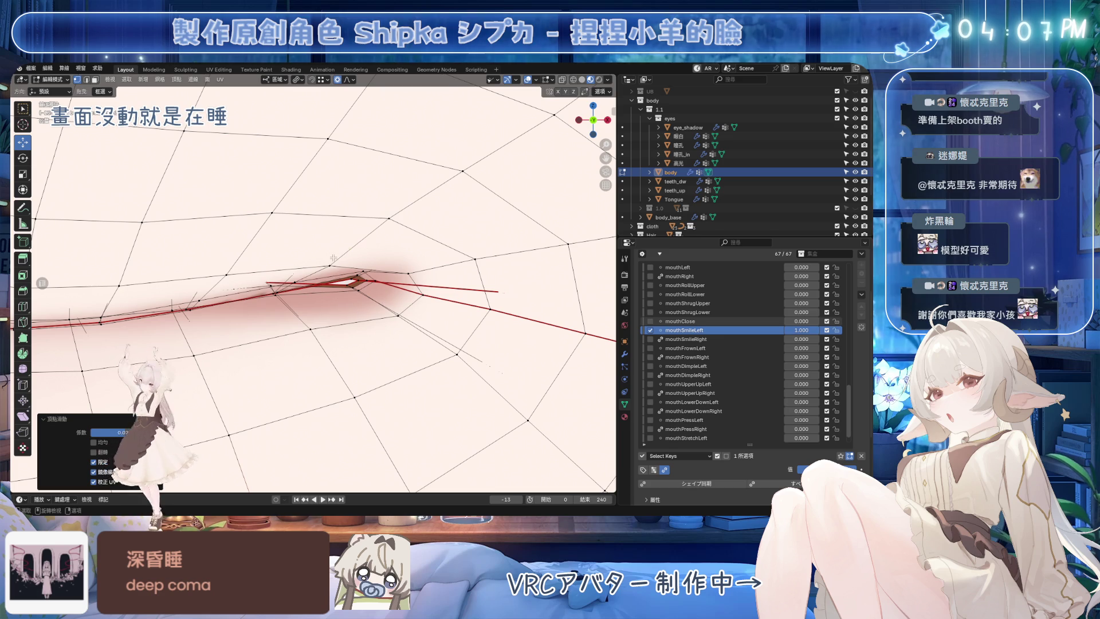
key("g")
key("g")
left_click(526, 484)
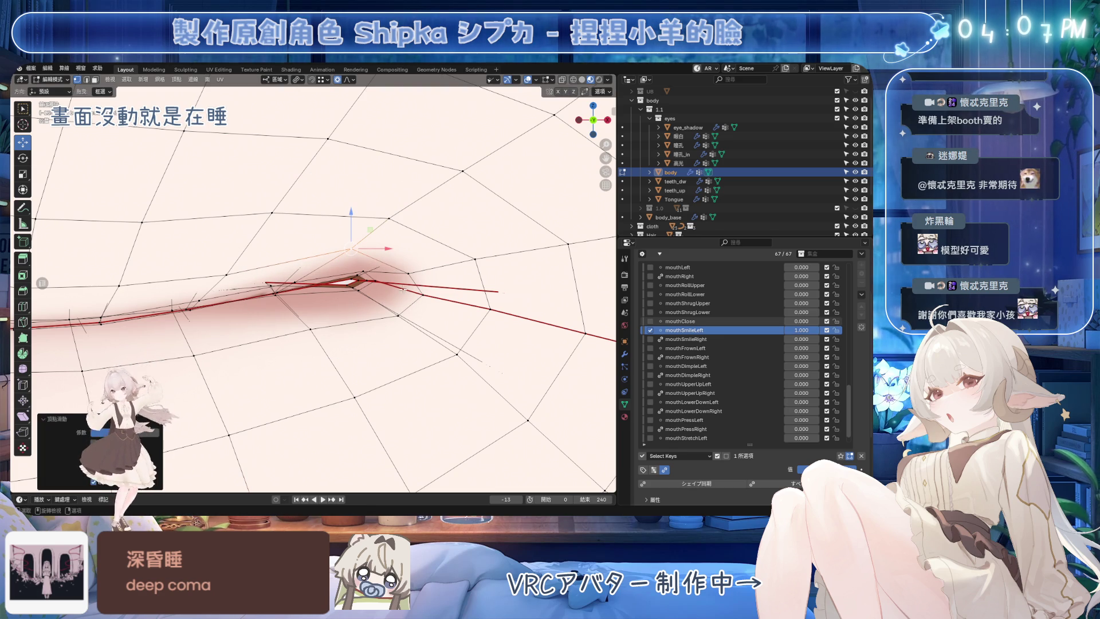
key("g")
key("g")
left_click(419, 300)
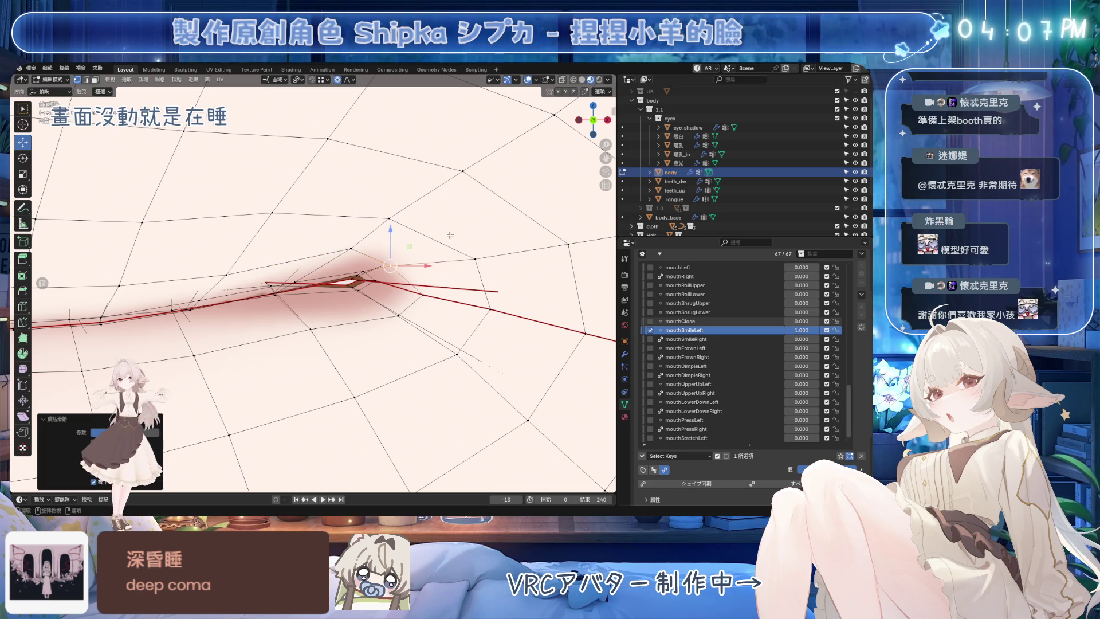
key("g")
key("g")
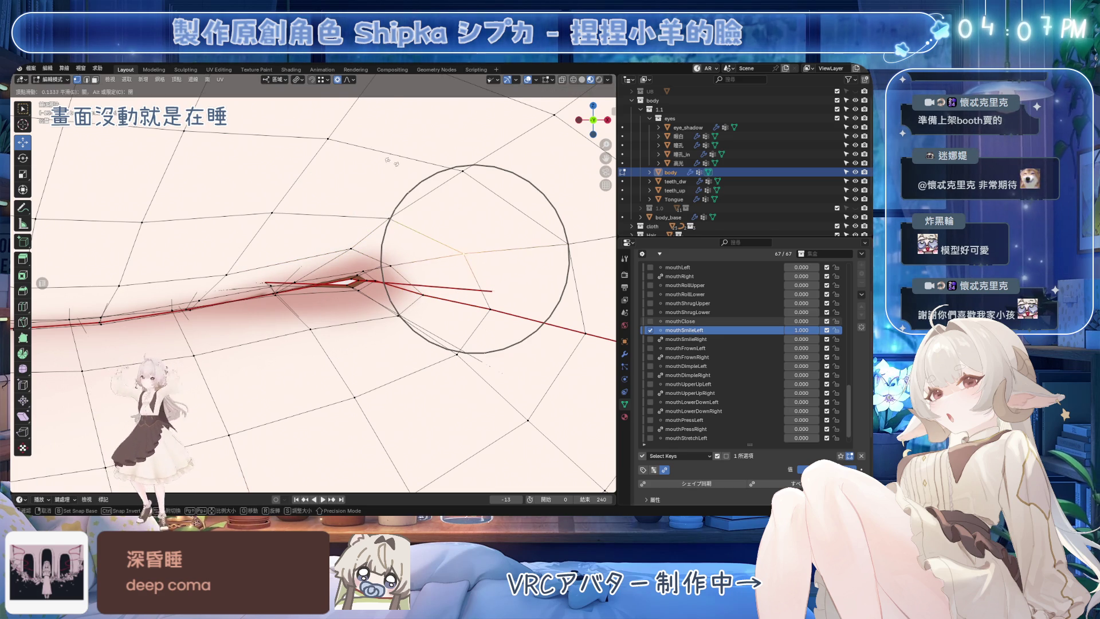
left_click(282, 234)
key("g")
key("g")
left_click(237, 273)
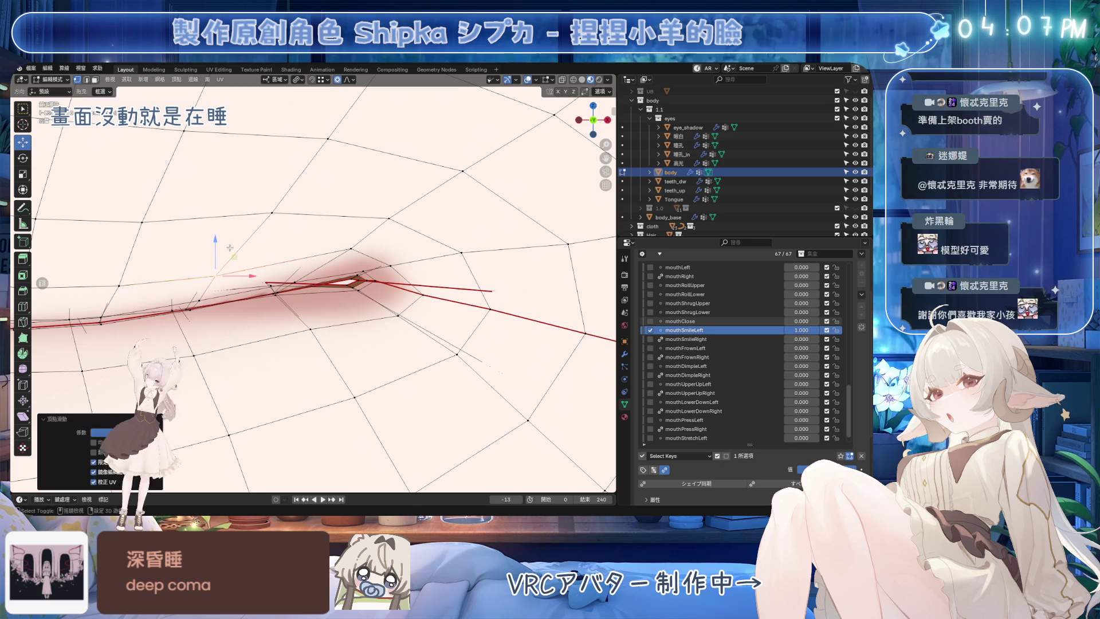
key("g")
key("g")
left_click(207, 268)
key("ctrl+s")
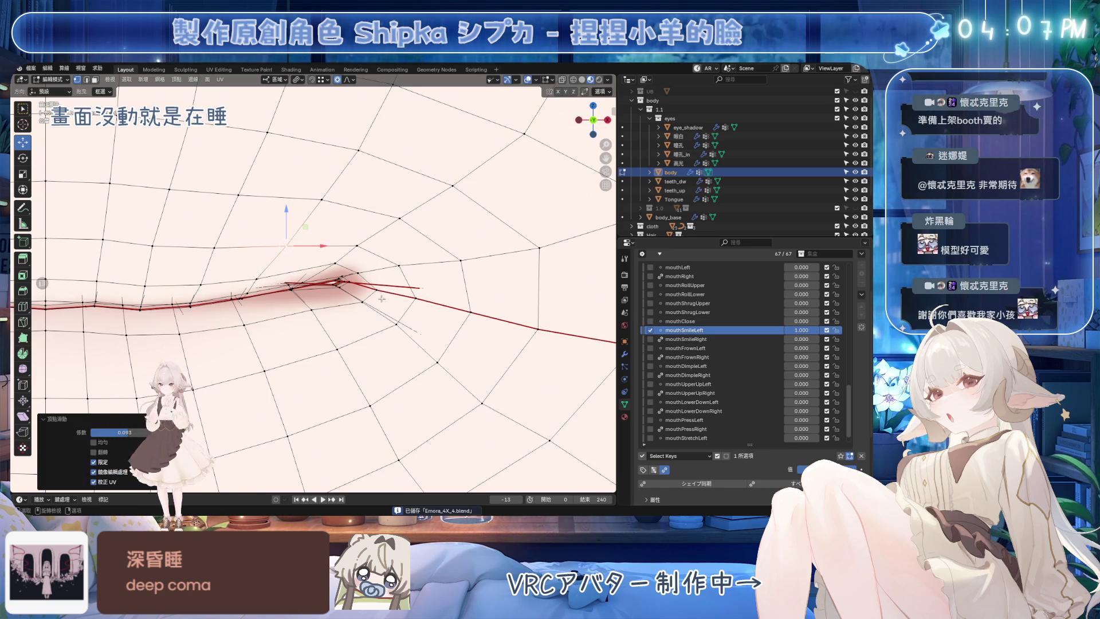
scroll(373, 299, "up", 3)
scroll(378, 298, "up", 2)
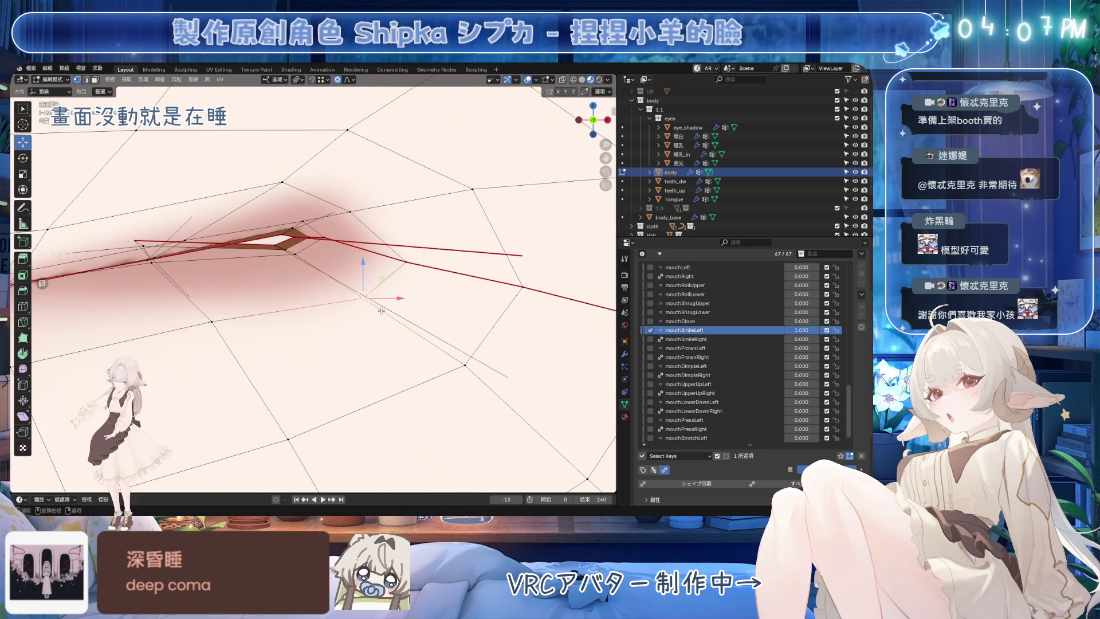
Step: Nudge the mouth corner with a smaller falloff, save, and preview mouthSmileLeft at full strength
key("g")
left_click(410, 268)
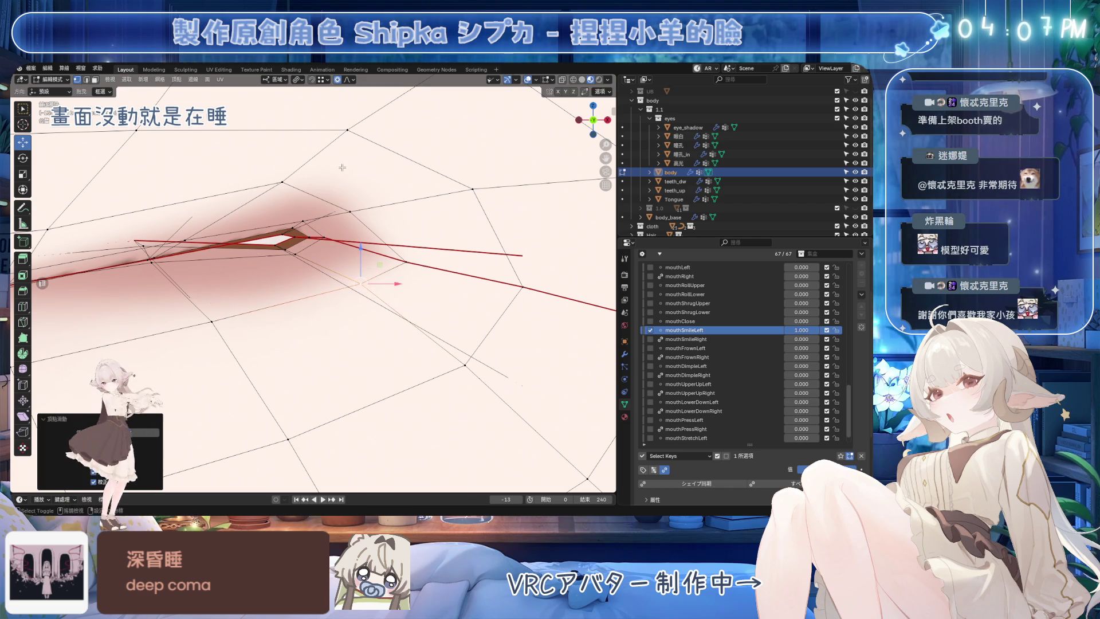
scroll(527, 296, "down", 3)
key("g")
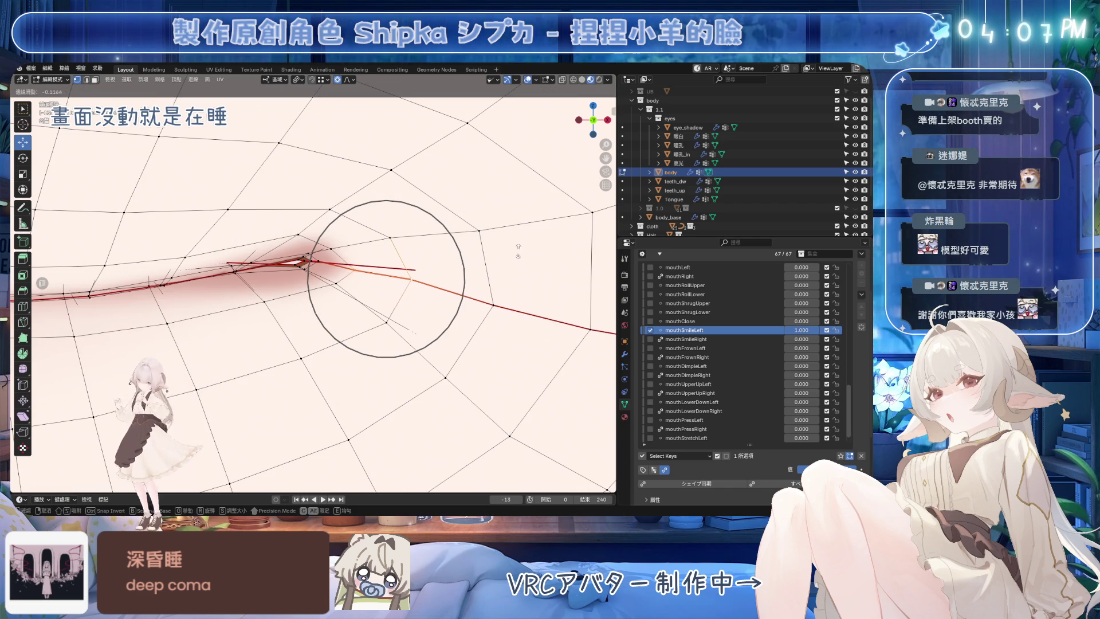
key("Escape")
key("g")
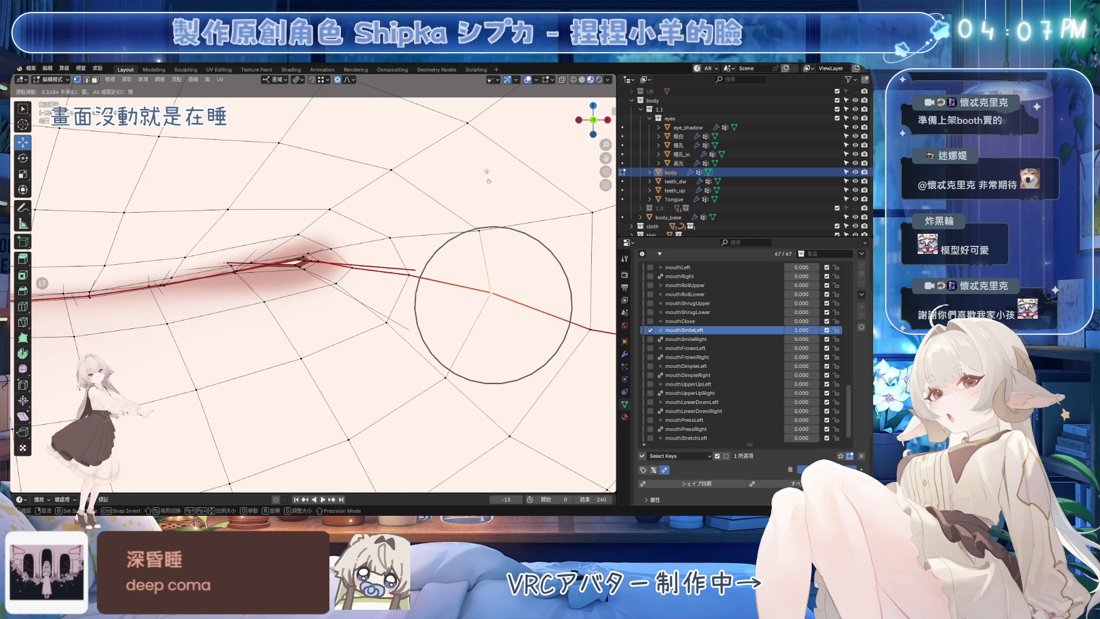
key("Escape")
scroll(482, 198, "down", 2)
key("g")
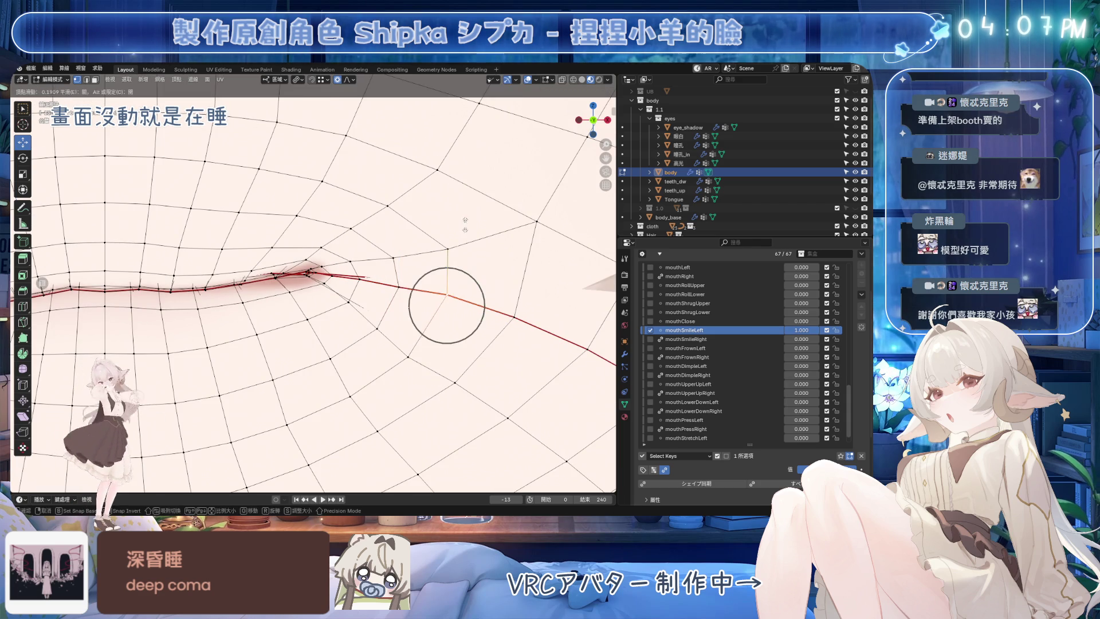
left_click(446, 305)
scroll(446, 305, "down", 3)
key("ctrl+s")
left_click_drag(796, 332, 833, 332)
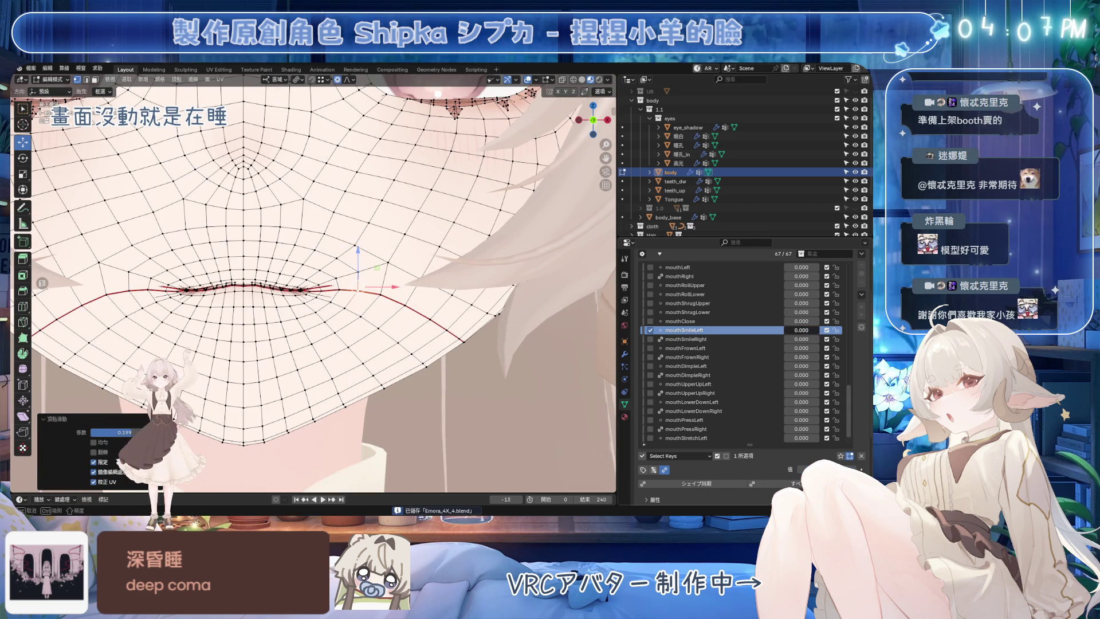
Step: Preview the face without wireframe, save, and nudge the mouth-corner vertex with soft falloff
middle_click_drag(381, 294, 369, 284)
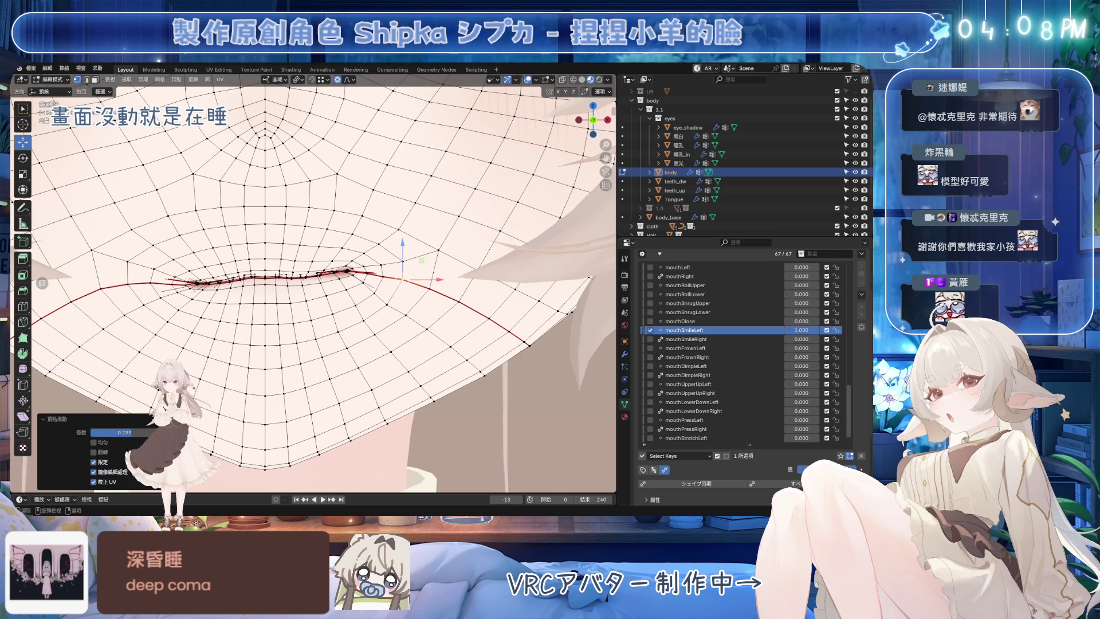
scroll(480, 268, "down", 3)
scroll(481, 269, "down", 2)
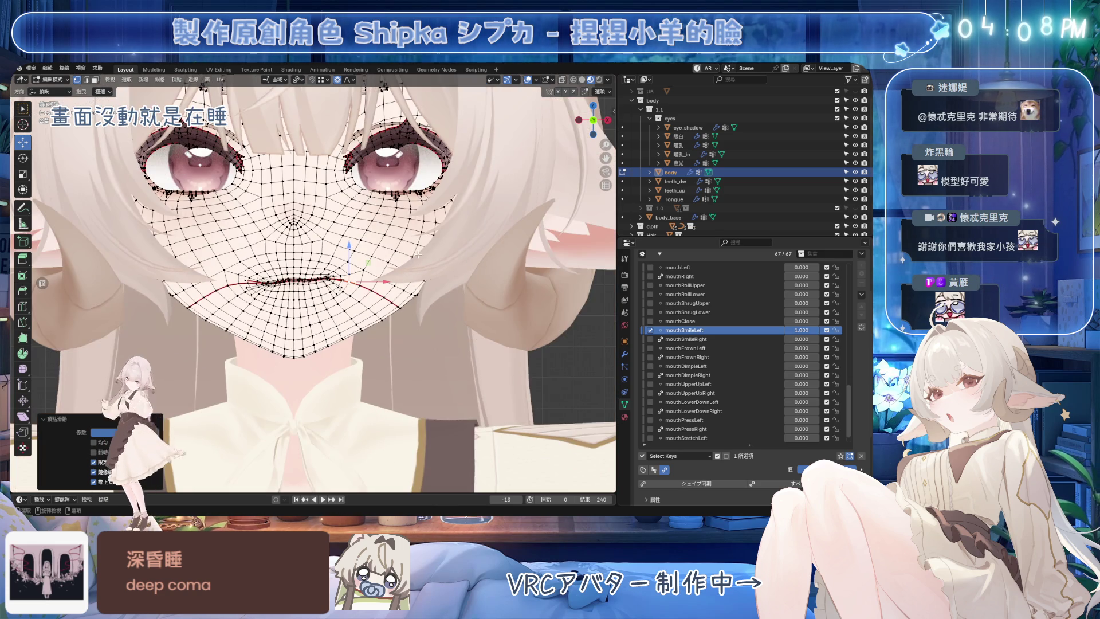
key("Tab")
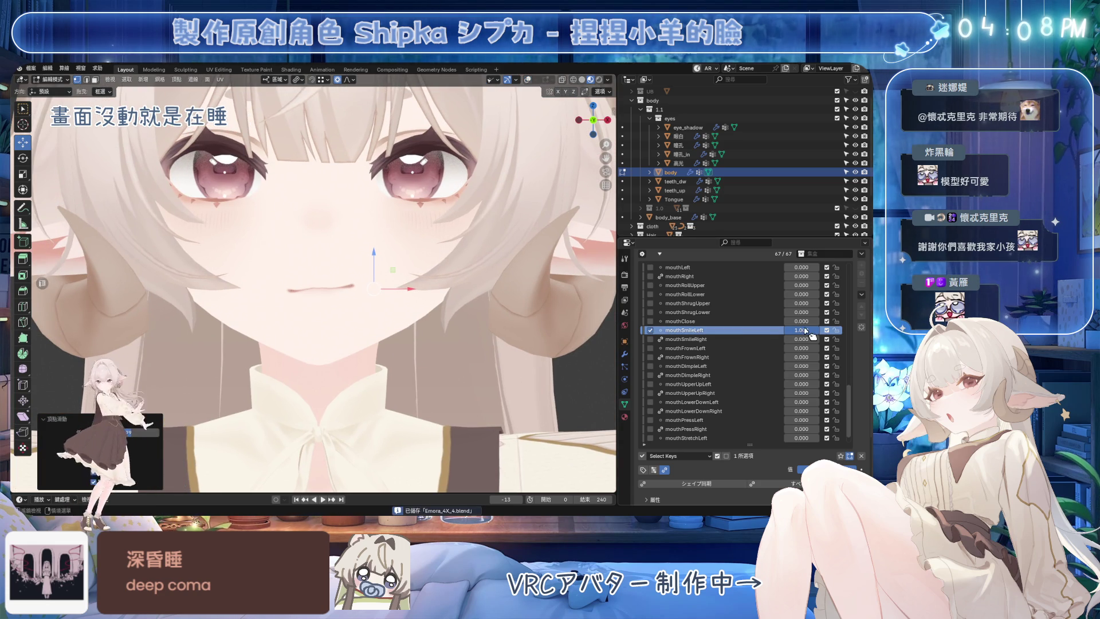
key("ctrl+s")
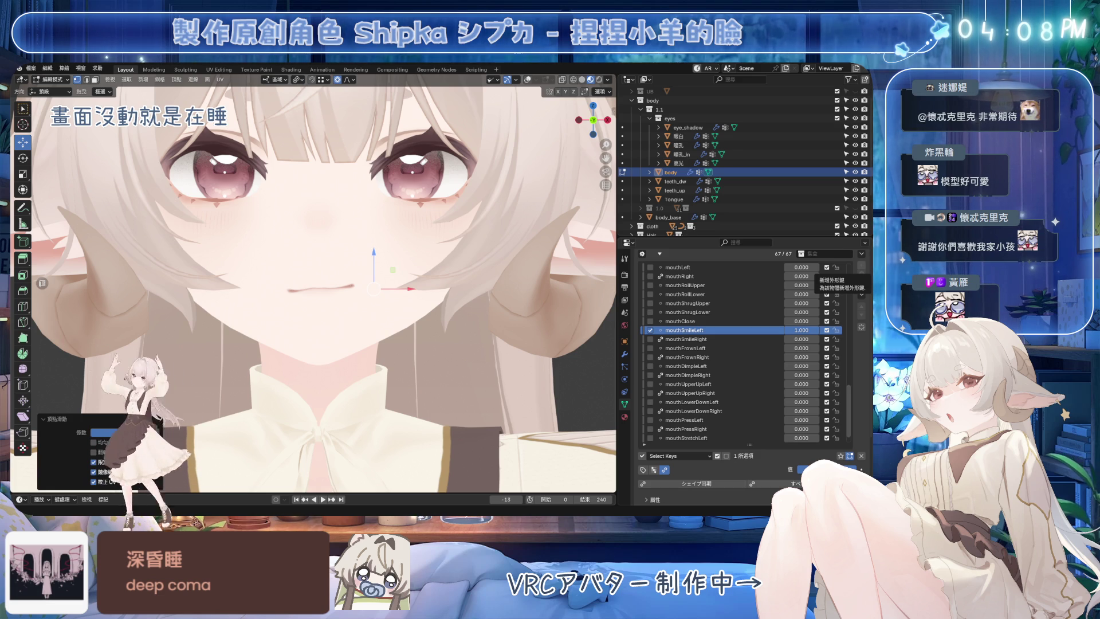
scroll(443, 310, "up", 3)
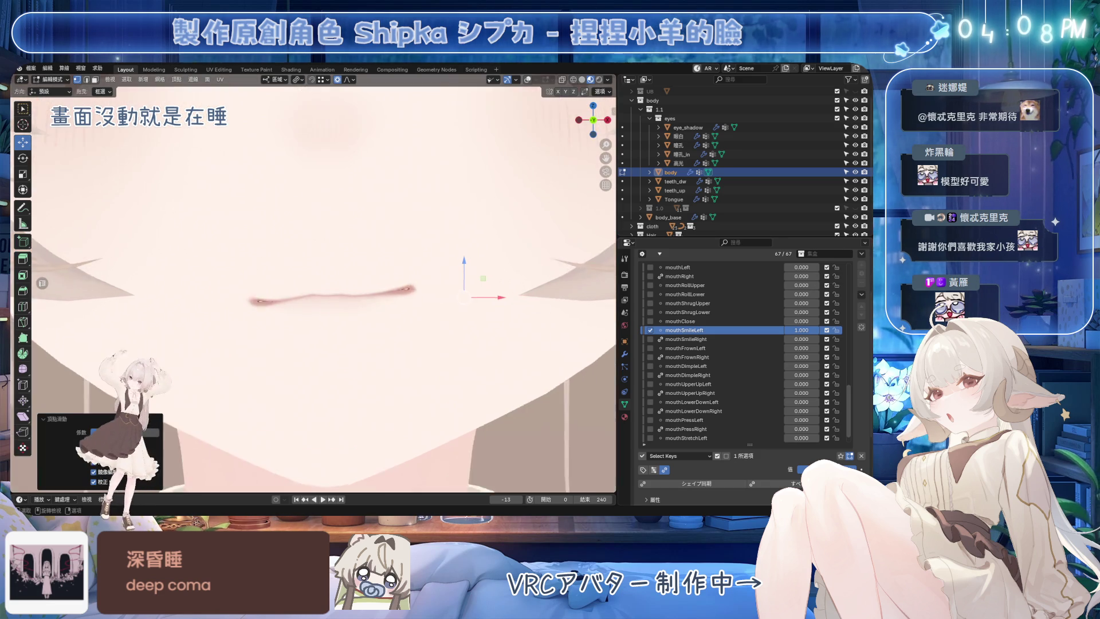
scroll(442, 310, "up", 2)
key("g")
scroll(443, 307, "down", 1)
scroll(442, 306, "down", 2)
scroll(443, 307, "down", 1)
left_click(447, 299)
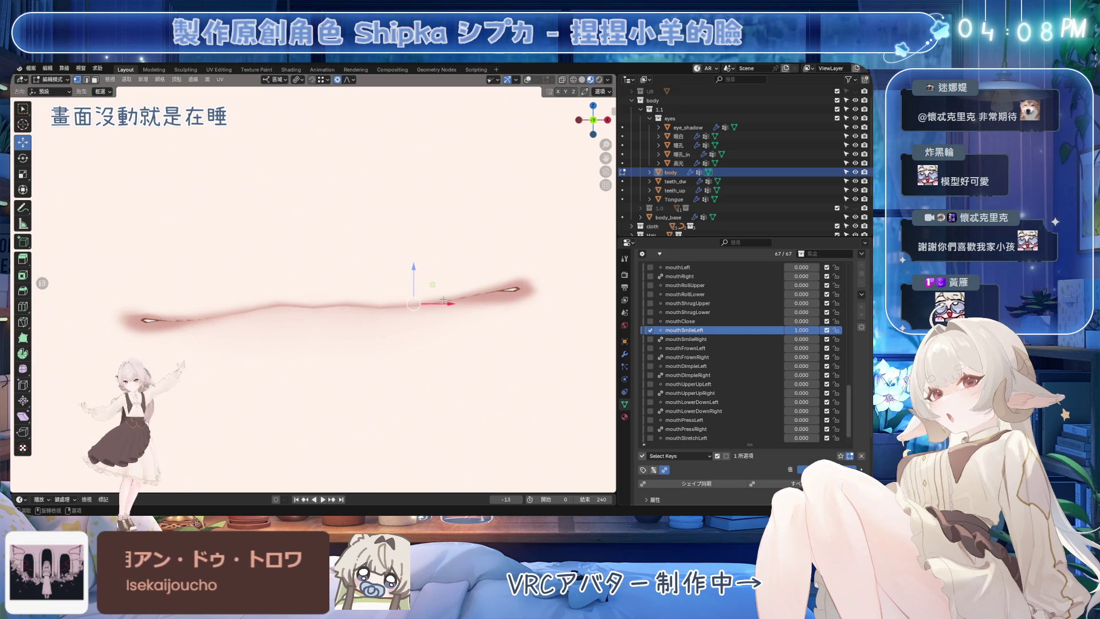
left_click(528, 79)
scroll(413, 319, "up", 2)
Step: Shift three neighbouring mouth-line vertices with soft falloff to curve the lip corner upward
key("g")
left_click(411, 321)
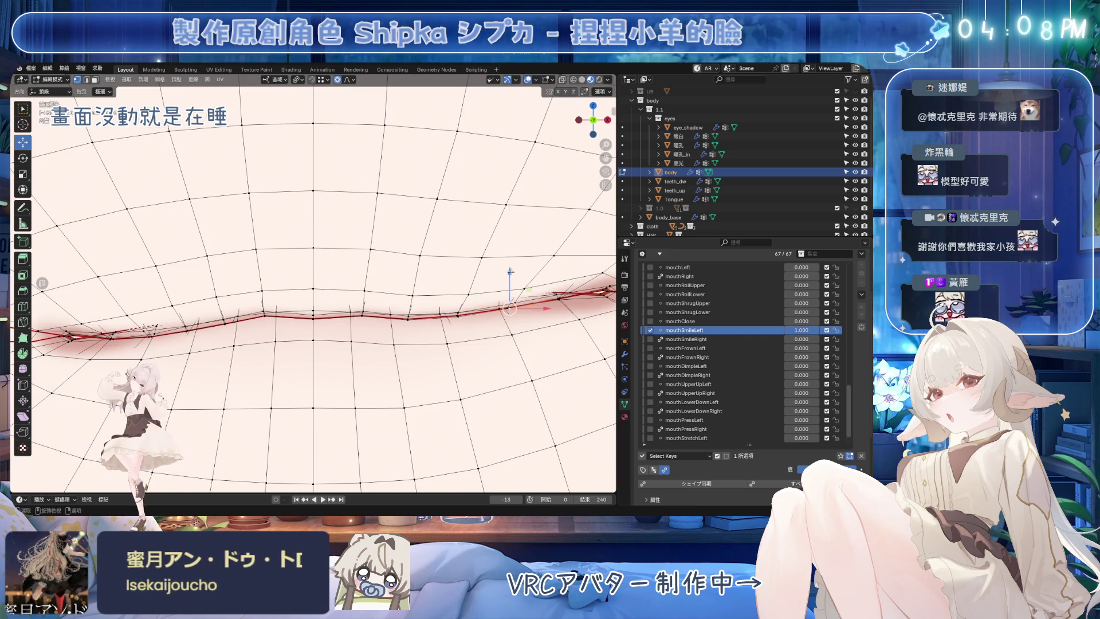
left_click(511, 311)
key("g")
left_click(510, 288)
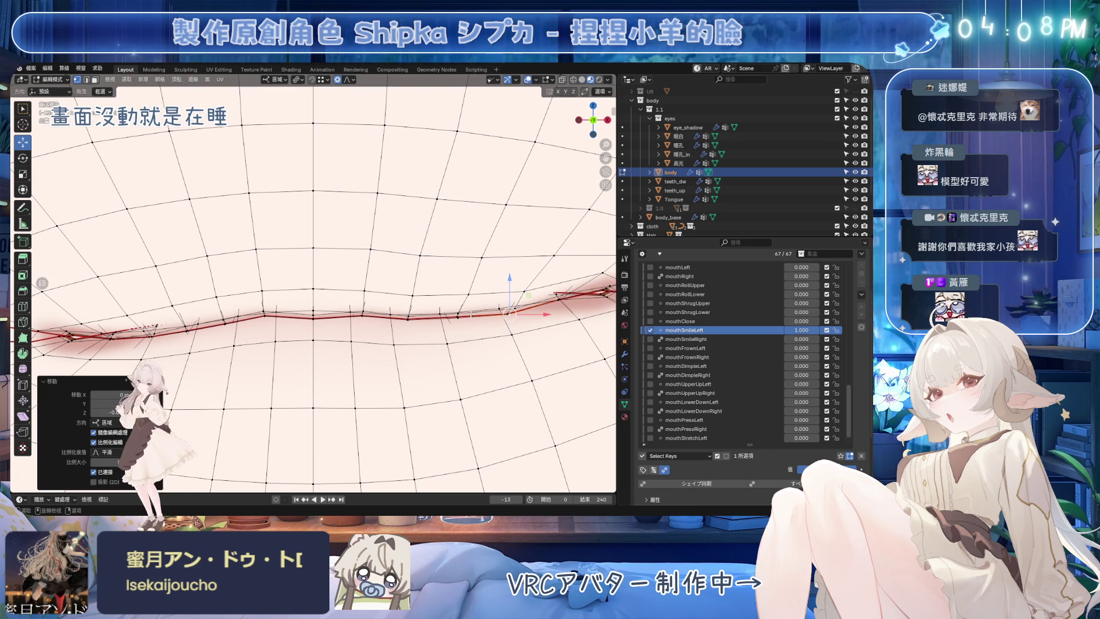
left_click(459, 314)
key("g")
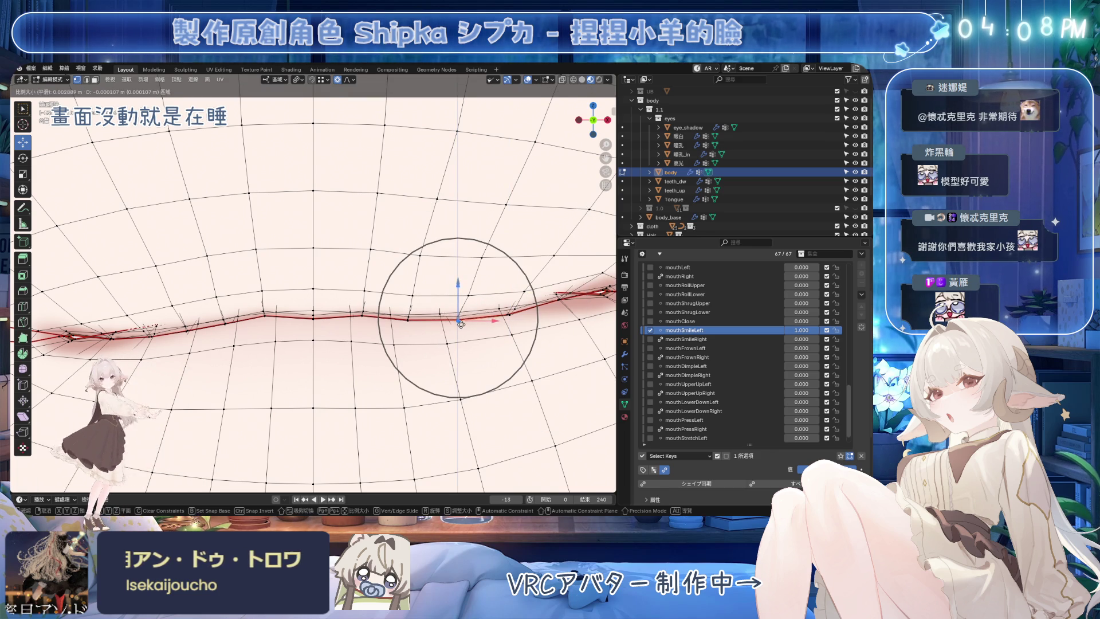
left_click(459, 299)
scroll(460, 299, "down", 1)
scroll(460, 299, "down", 1)
Step: Preview the smile without wireframe, test the mouthSmileLeft strength, and save the file
key("Tab")
scroll(594, 215, "down", 5)
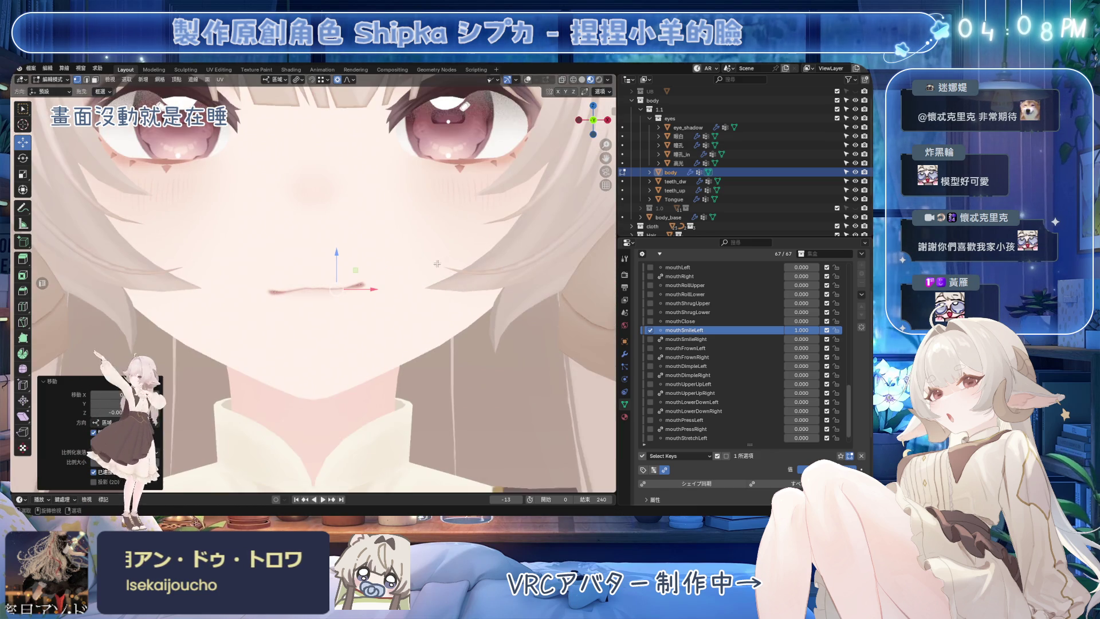
key("ctrl+s")
left_click_drag(799, 330, 799, 331)
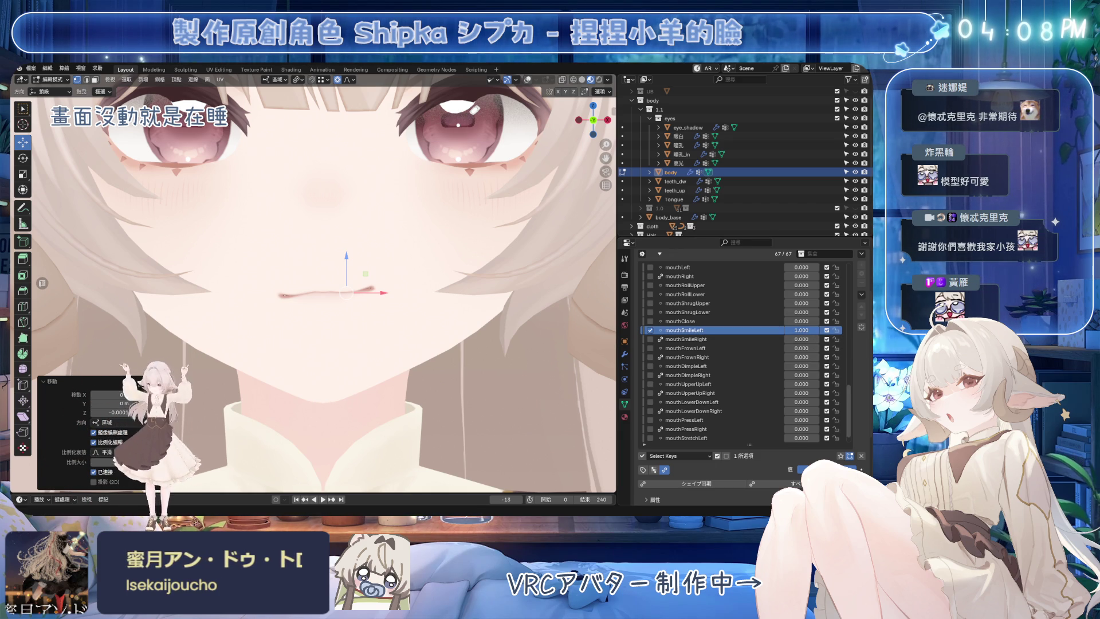
scroll(314, 284, "up", 4)
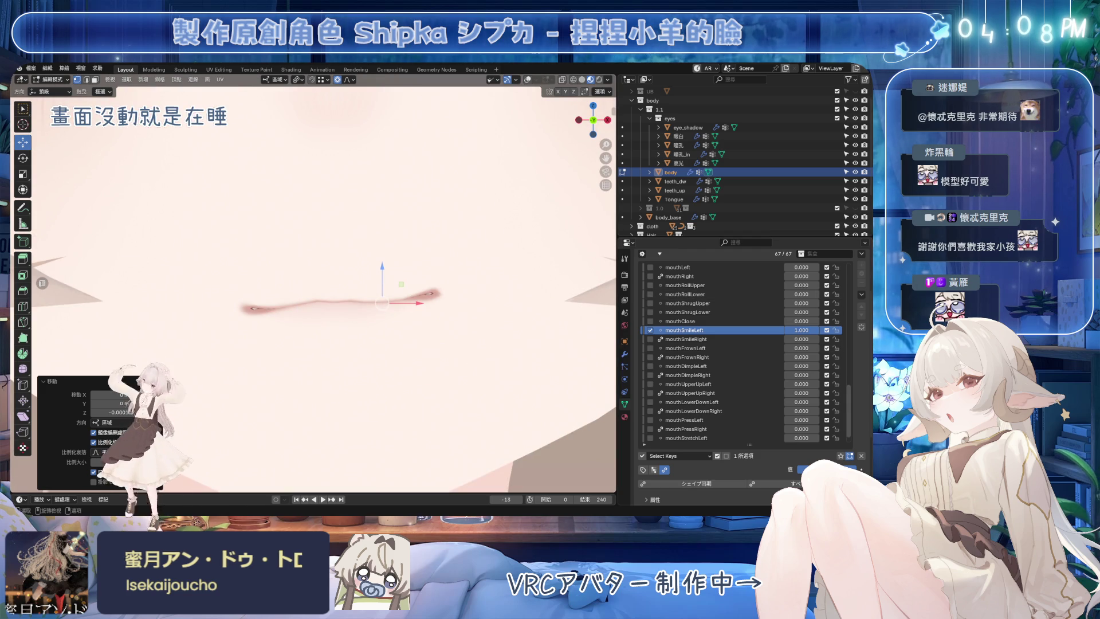
scroll(491, 280, "up", 1)
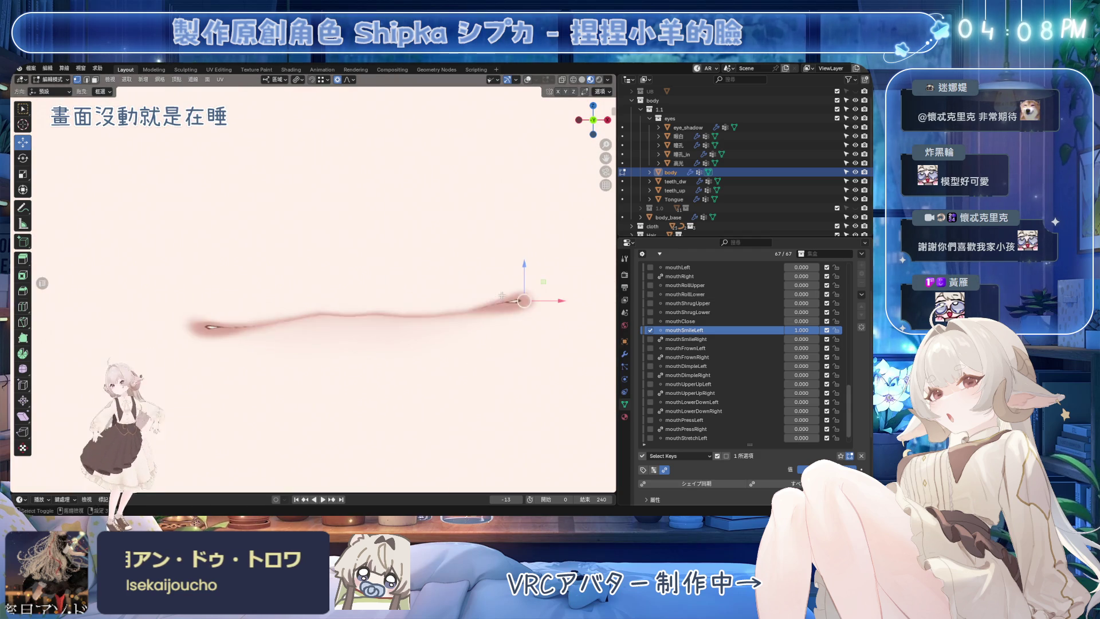
scroll(492, 280, "up", 2)
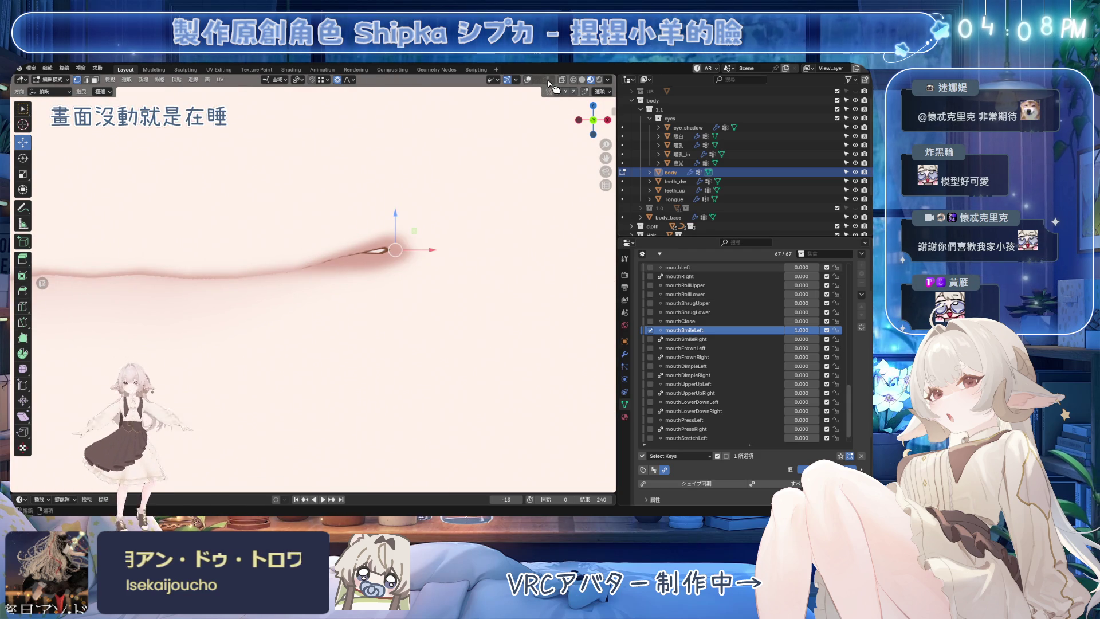
left_click(531, 80)
key("ctrl+s")
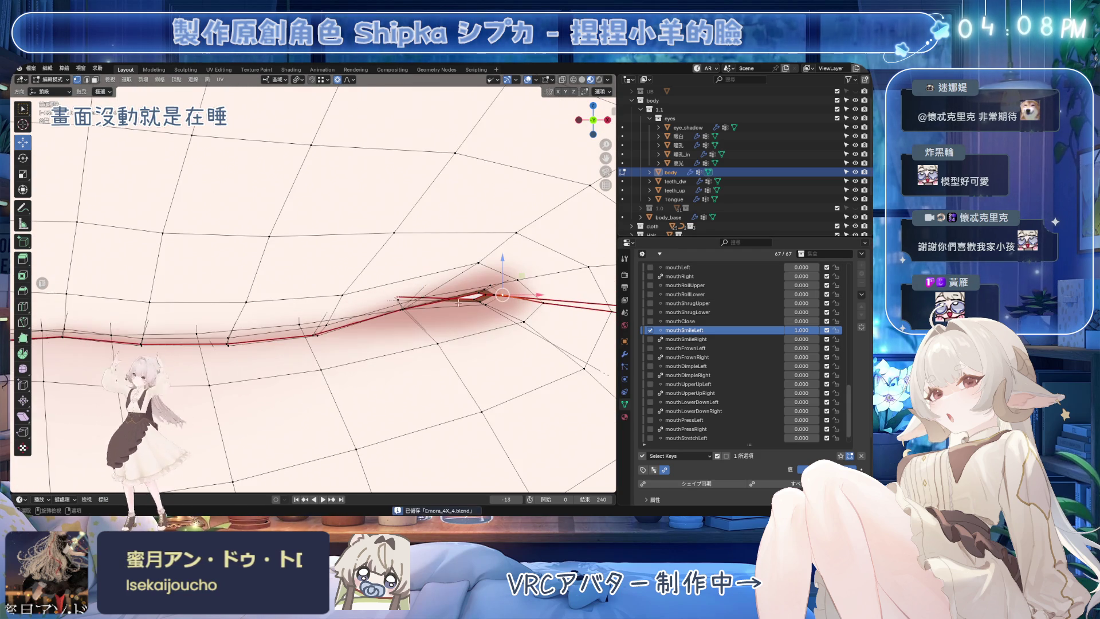
Step: Circle-select the mouth-corner vertex and orbit to a flatter view of the mouth
middle_click_drag(405, 284, 380, 295)
key("c")
left_click(412, 282)
key("Escape")
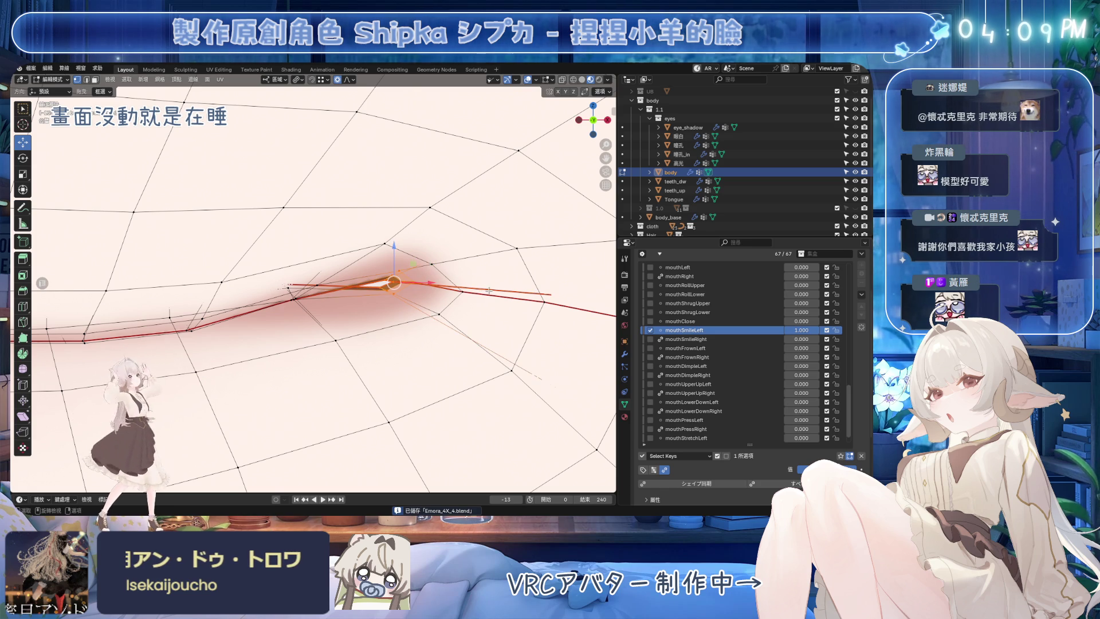
middle_click_drag(489, 291, 468, 292)
Step: Rotate the corner vertex twice and scale around it with proportional falloff
key("r")
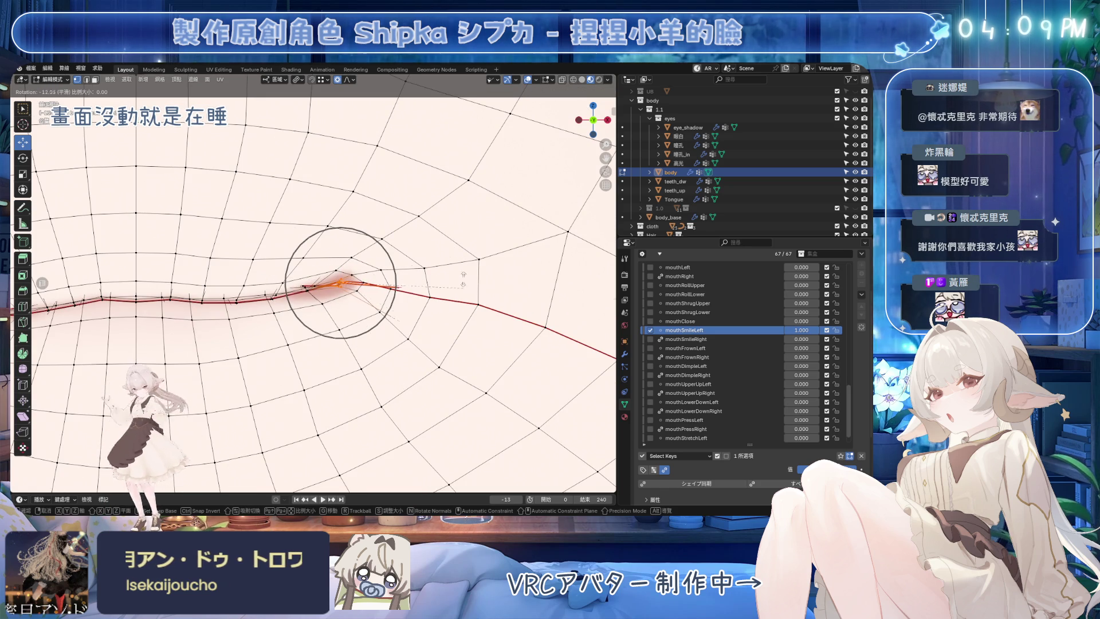
scroll(437, 258, "down", 3)
scroll(432, 301, "down", 2)
scroll(428, 335, "down", 1)
left_click(427, 342)
key("r")
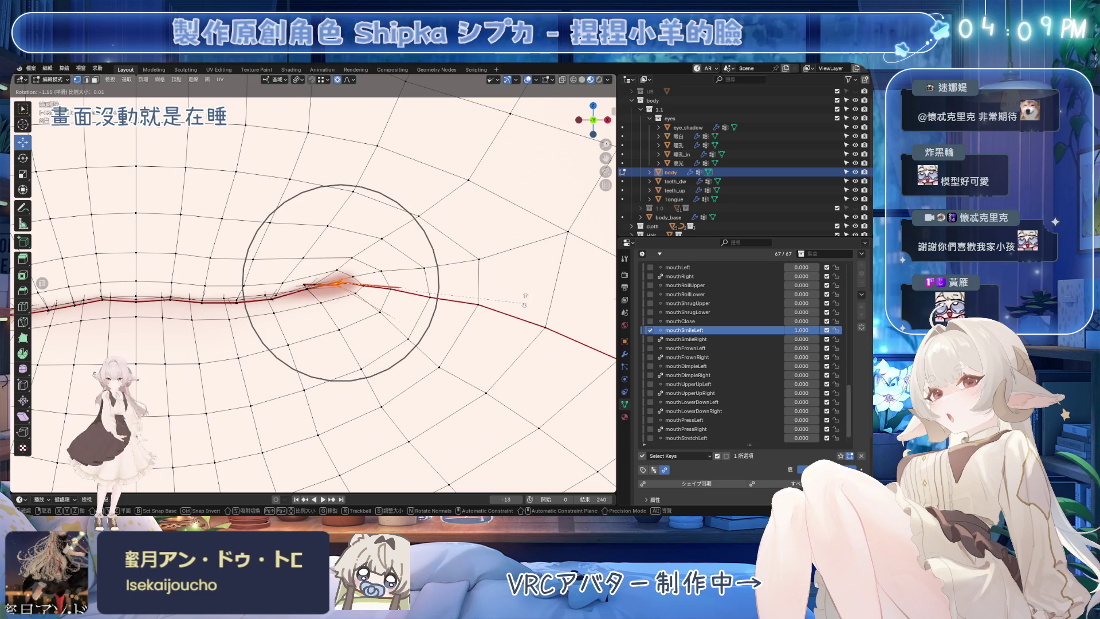
left_click(458, 208)
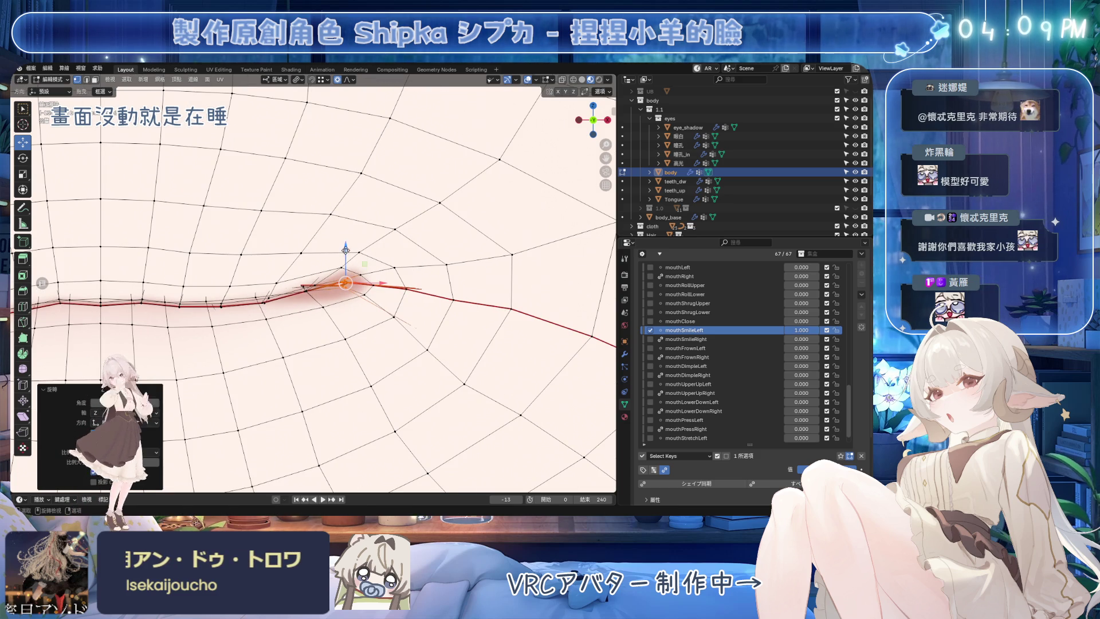
key("s")
left_click(352, 242)
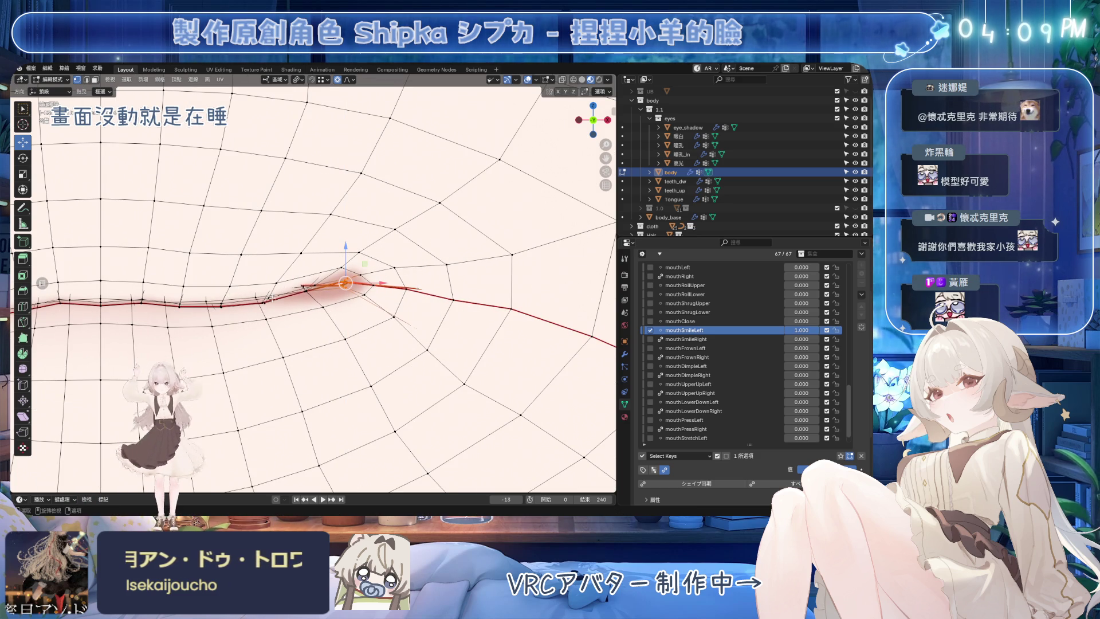
Step: Raise the mouth corner along Z, then return to object mode to check the shape
middle_click_drag(353, 244, 423, 316)
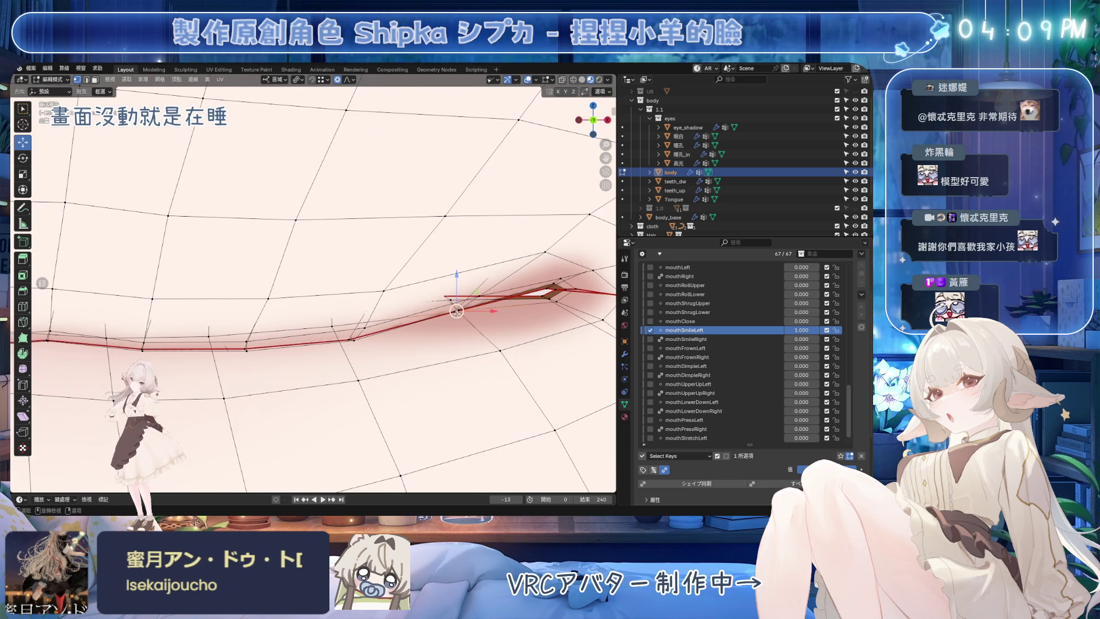
key("g")
key("z")
scroll(460, 283, "down", 3)
left_click(460, 284)
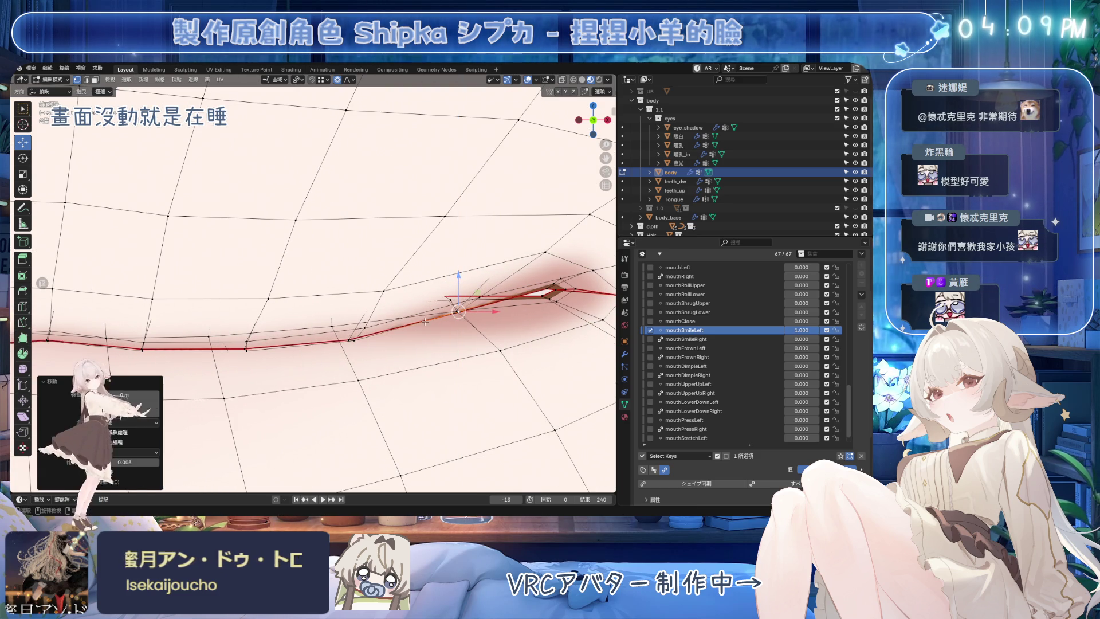
middle_click_drag(355, 344, 368, 240)
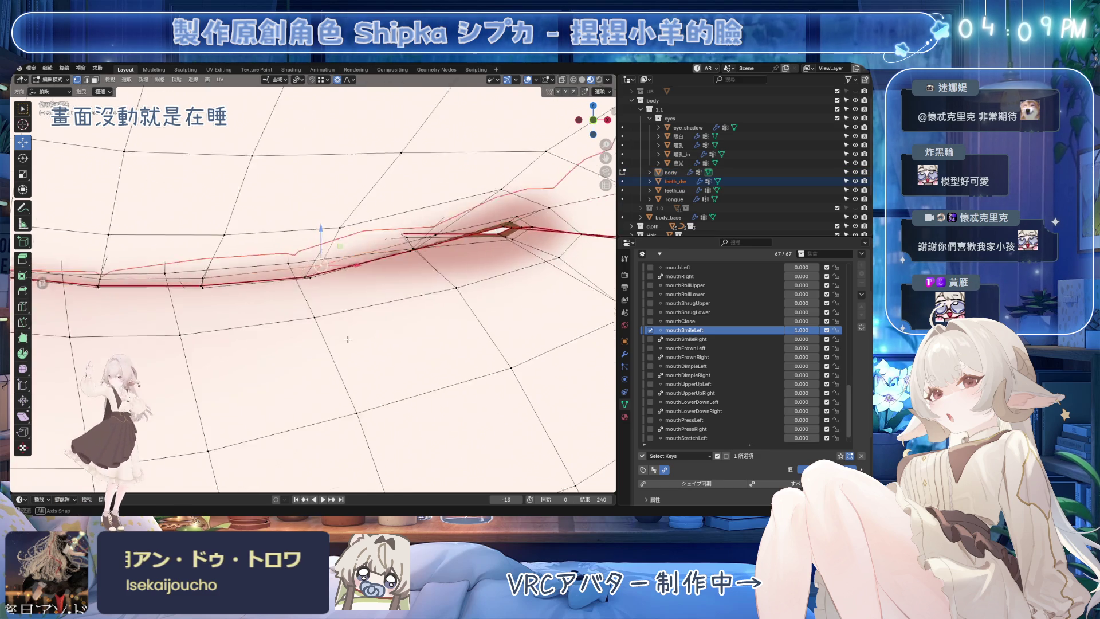
key("Tab")
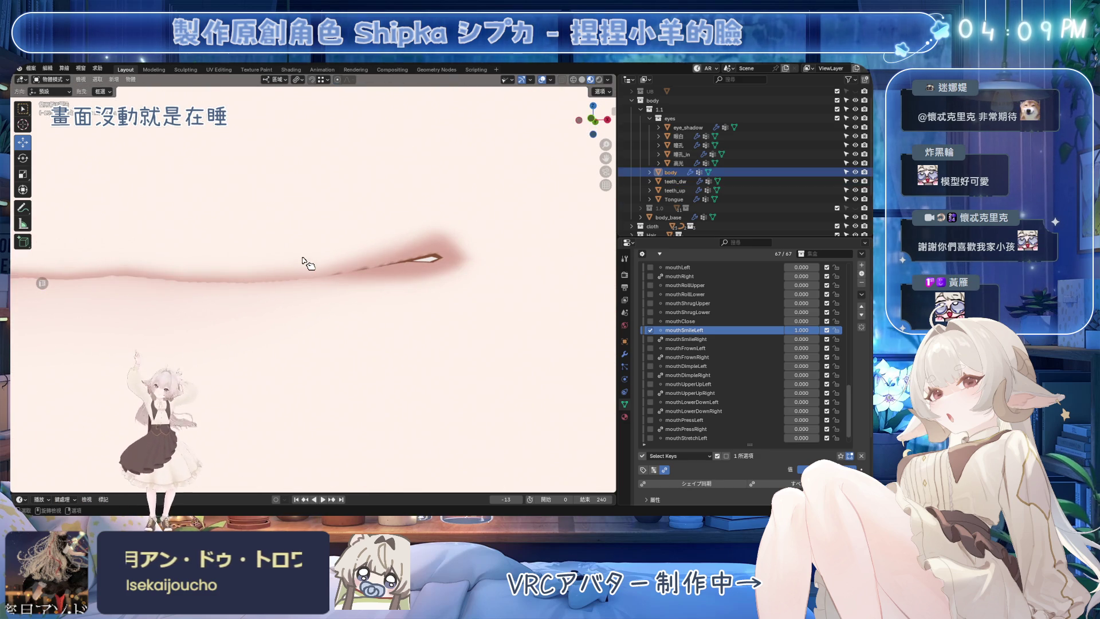
Step: Back in edit mode, lift the selected mouth-corner path slightly along Z and save the file
key("Tab")
mouse_move(305, 262)
middle_mouse_down()
mouse_move(610, 196)
mouse_move(349, 294)
mouse_move(389, 296)
mouse_move(444, 121)
middle_mouse_up()
left_click(444, 122, "ctrl")
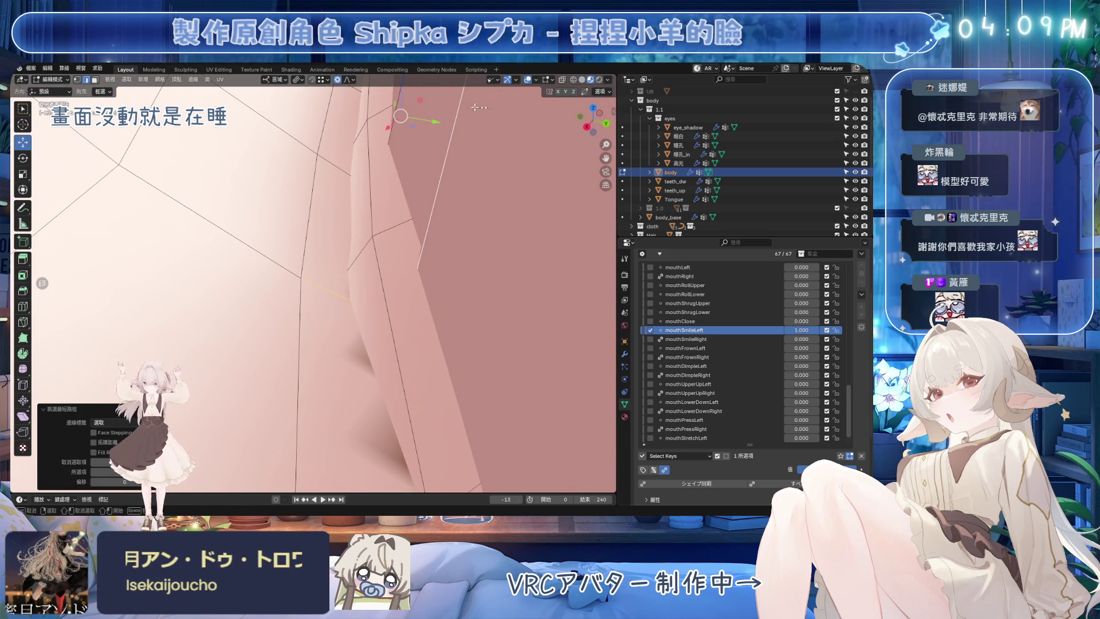
scroll(449, 166, "down", 5)
mouse_move(374, 136)
middle_mouse_down()
mouse_move(405, 219)
mouse_move(560, 242)
middle_mouse_up()
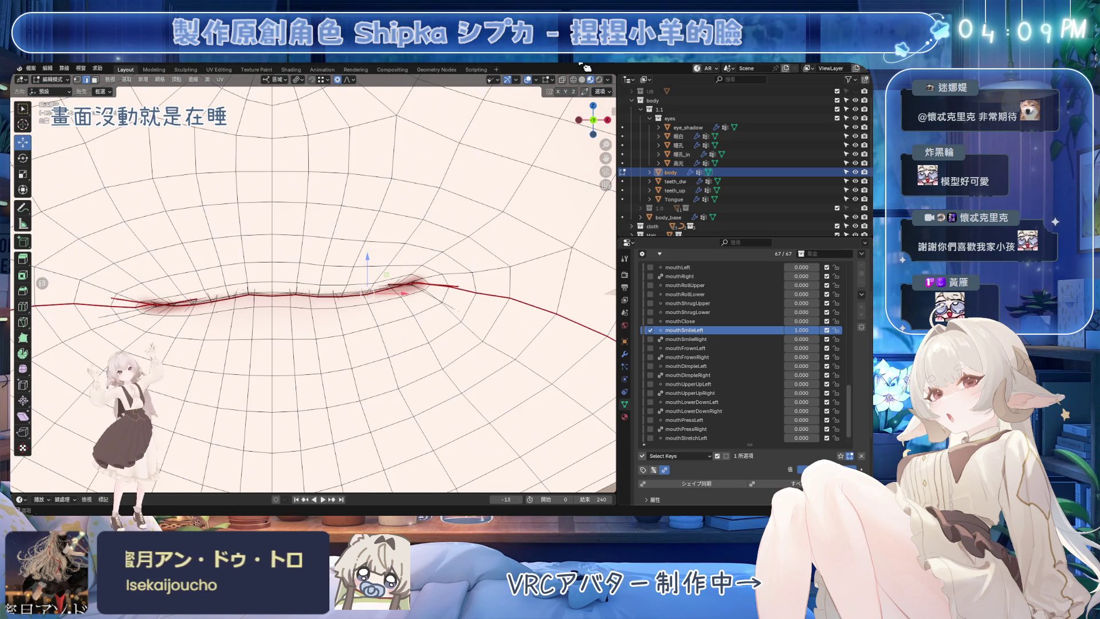
key("shift+alt+z")
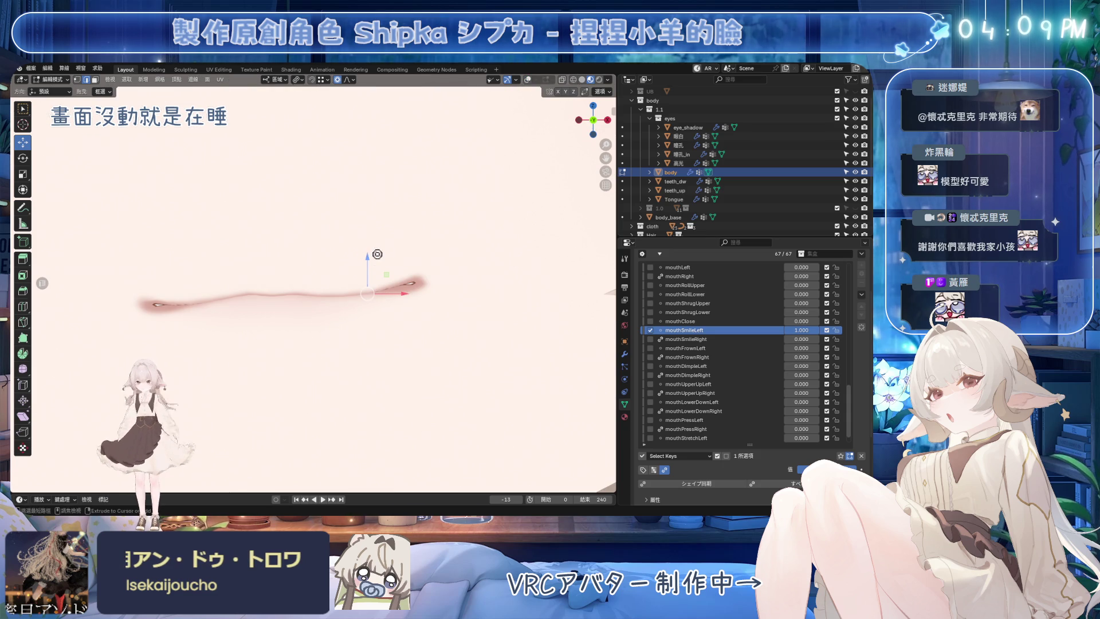
key("g")
key("z")
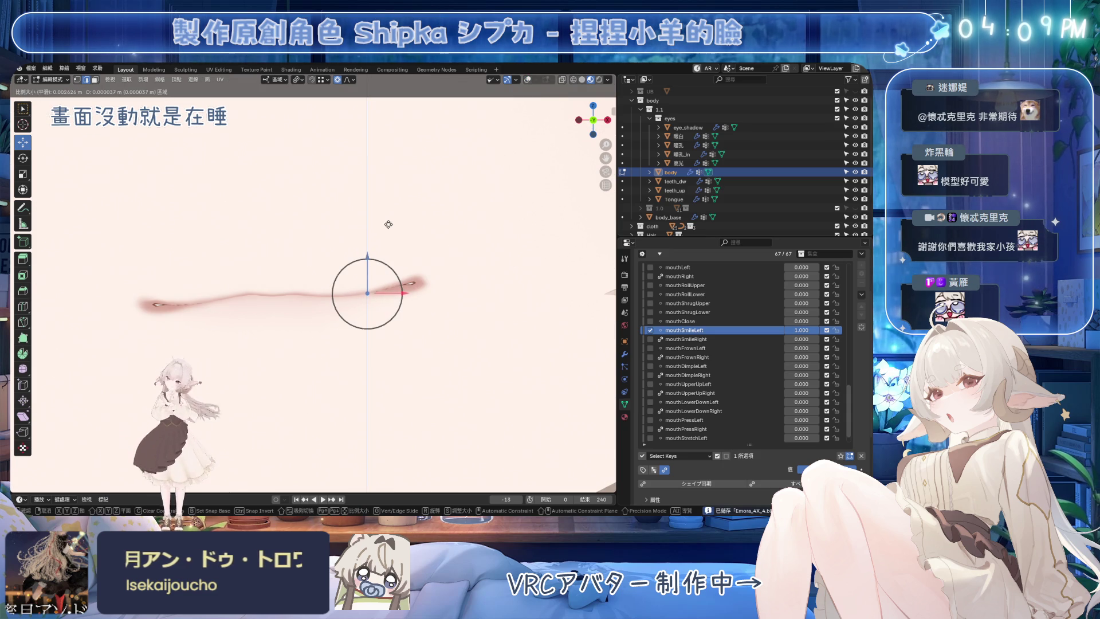
left_click(379, 236)
scroll(370, 283, "down", 2)
key("ctrl+s")
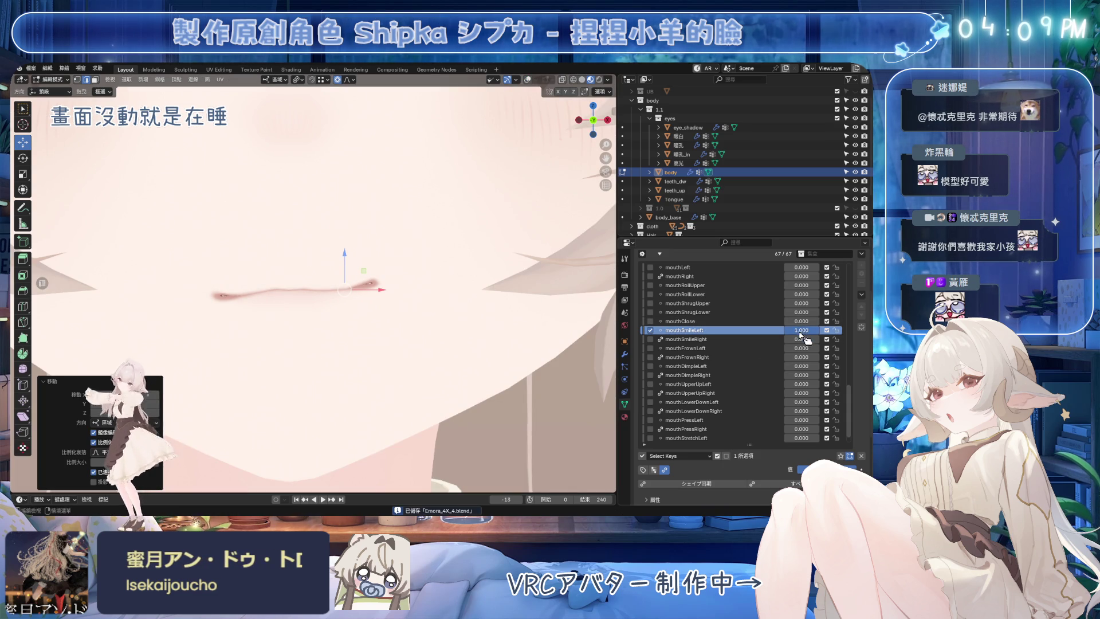
Step: Select mouthSmileRight, zero jawOpen and both mouthSmile keys to close the mouth, and save
left_click(805, 341)
scroll(804, 378, "up", 5)
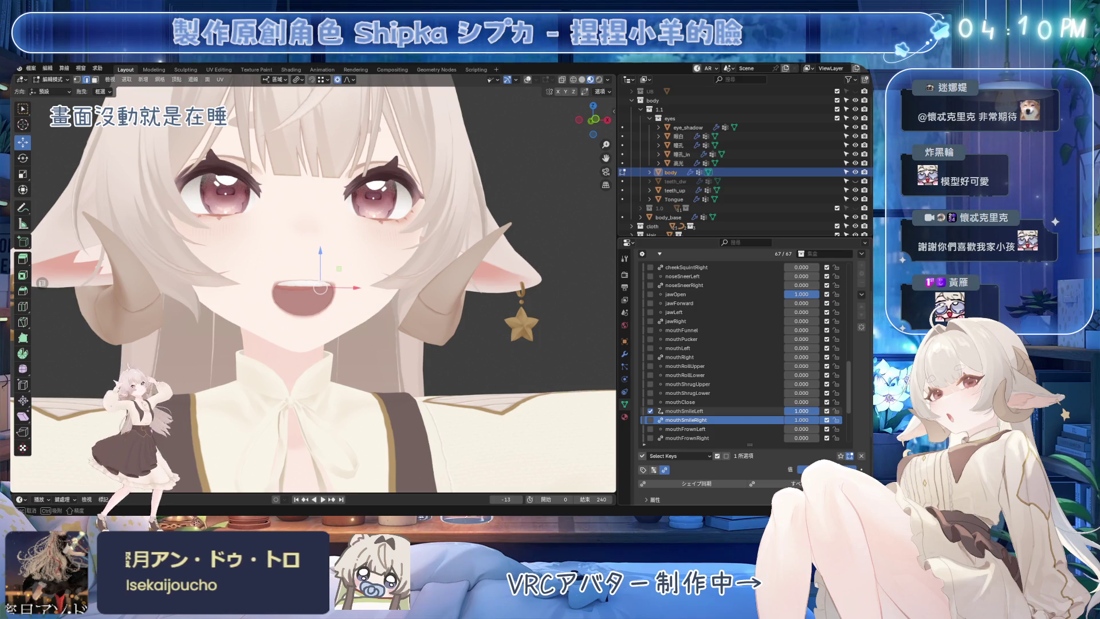
left_click_drag(802, 411, 802, 410)
scroll(465, 343, "down", 5)
middle_click_drag(465, 343, 453, 357)
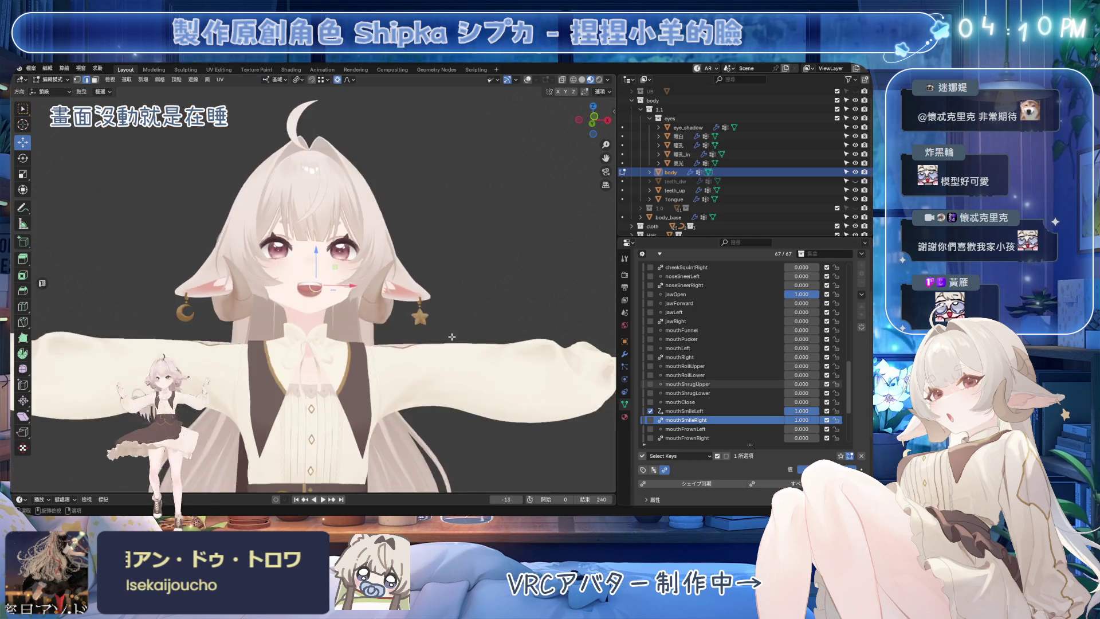
scroll(452, 357, "up", 3)
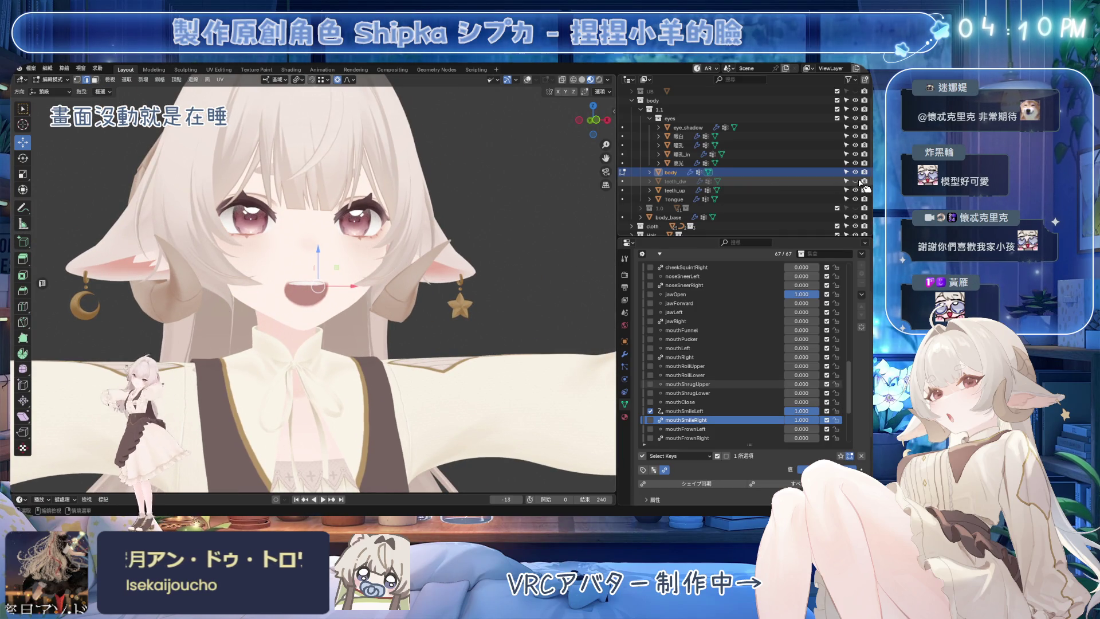
left_click_drag(802, 294, 773, 295)
left_click_drag(802, 411, 773, 420)
scroll(318, 284, "up", 3)
key("ctrl+s")
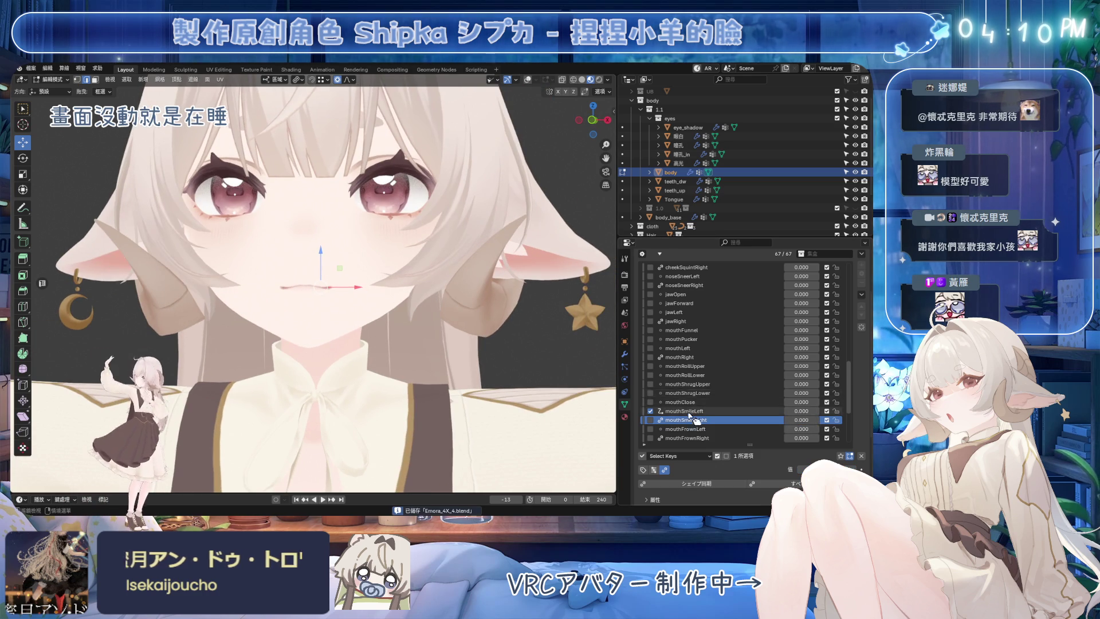
scroll(712, 414, "down", 3)
Step: Pick mouthFrownLeft, leave edit mode, and raise its value to 1.000 to preview the frown
left_click(687, 374)
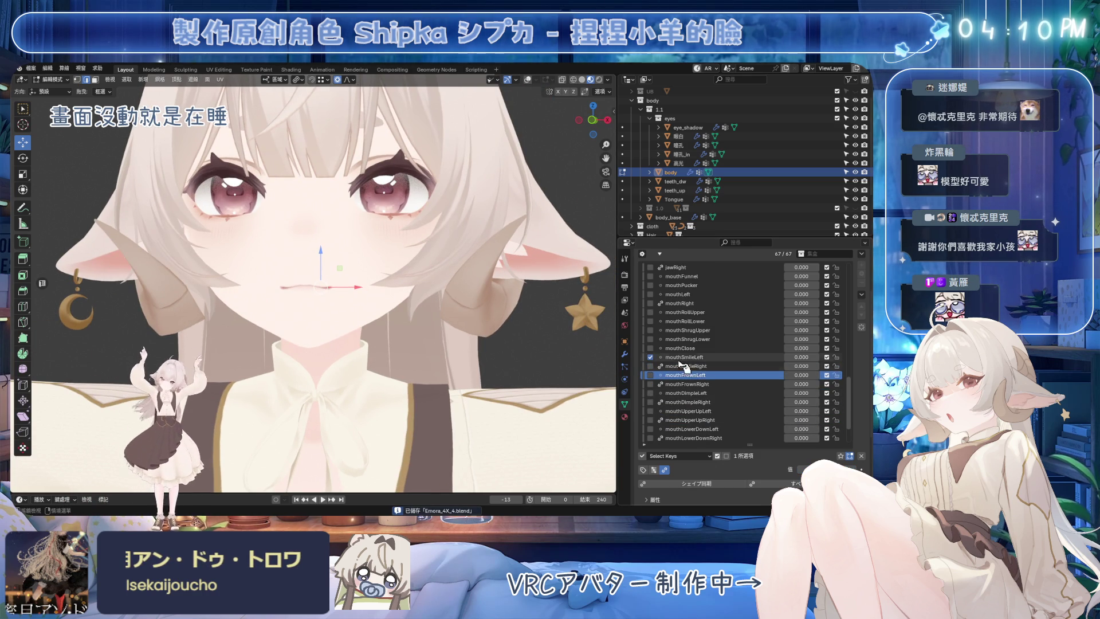
key("KP_Subtract")
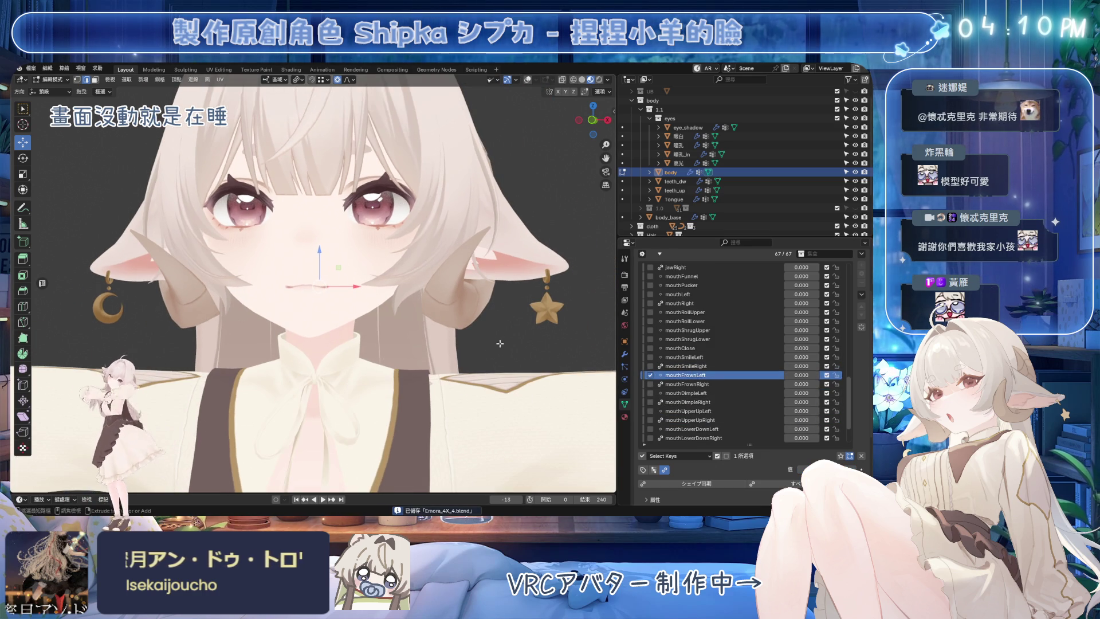
scroll(400, 284, "up", 1)
scroll(401, 284, "up", 1)
key("Tab")
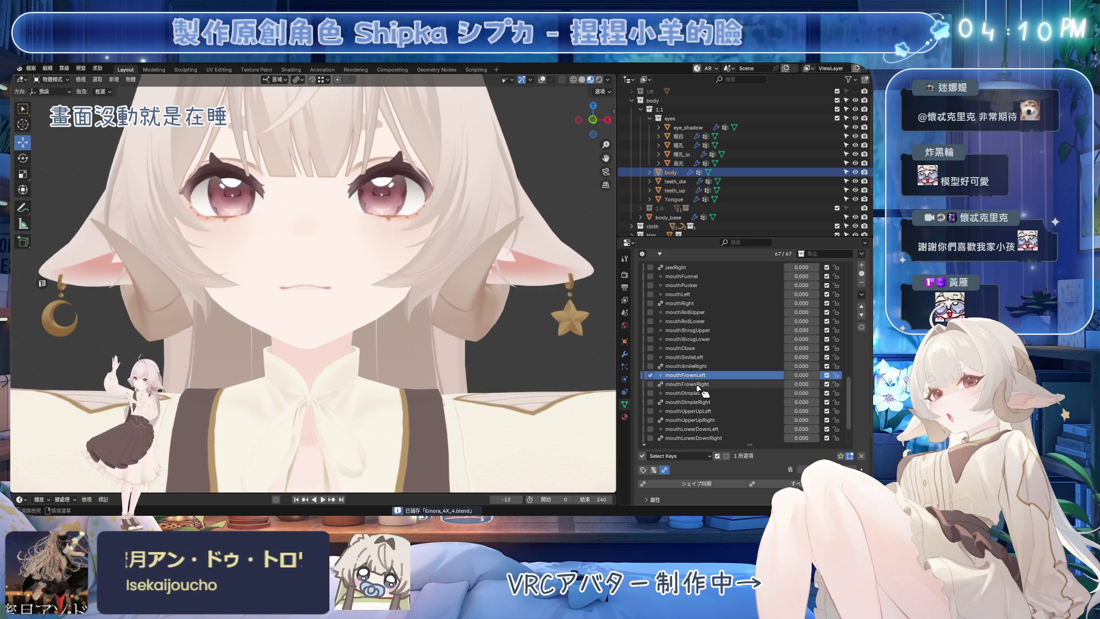
left_click_drag(799, 375, 820, 375)
middle_click_drag(533, 343, 470, 330)
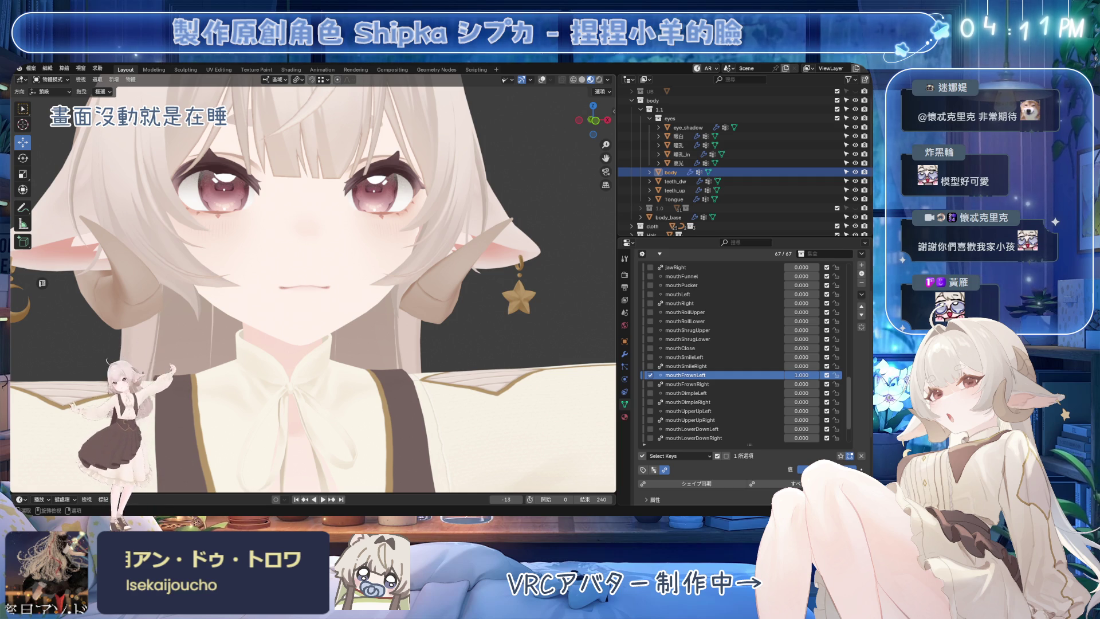
middle_click_drag(459, 327, 459, 306)
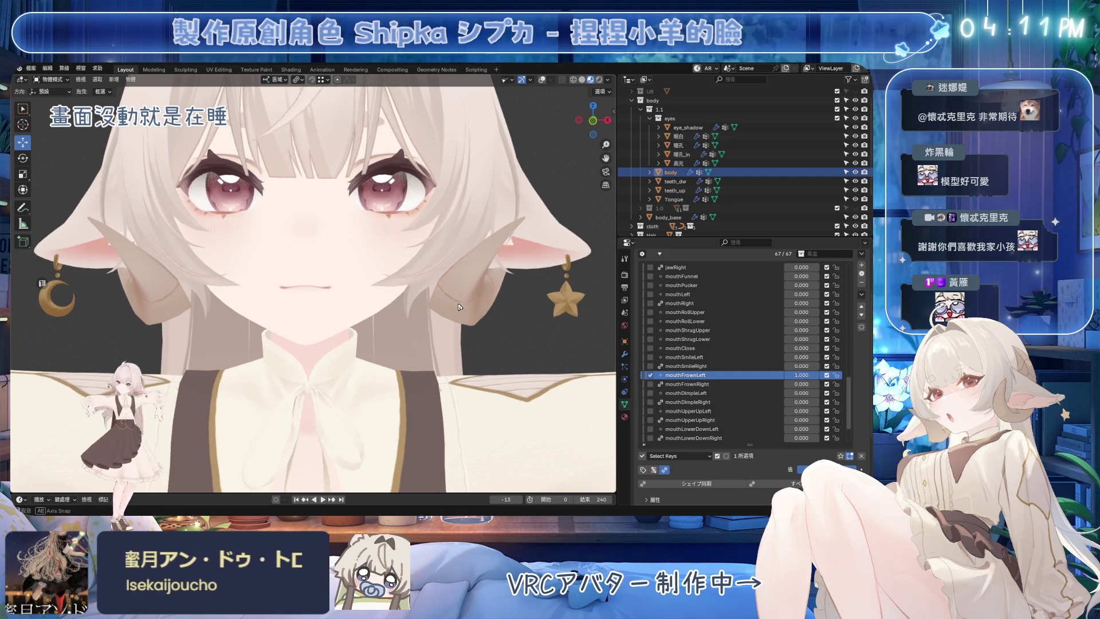
scroll(462, 309, "up", 3)
scroll(407, 290, "up", 3)
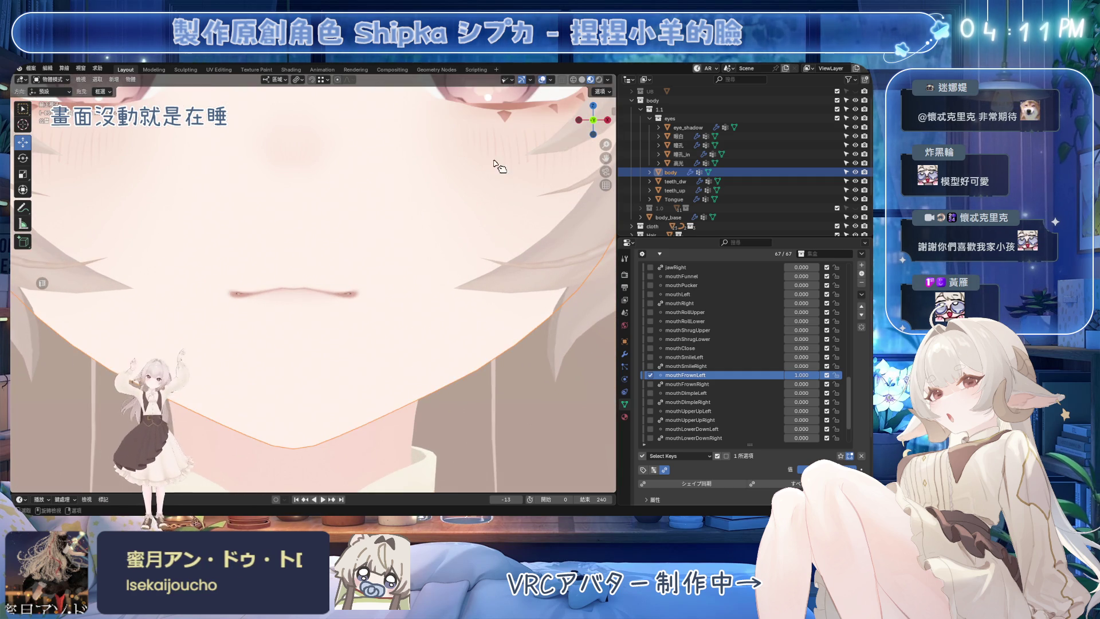
scroll(406, 289, "up", 2)
Step: Enter edit mode, save, and move the mouth-corner vertices with proportional falloff
key("Tab")
middle_click_drag(406, 290, 319, 174)
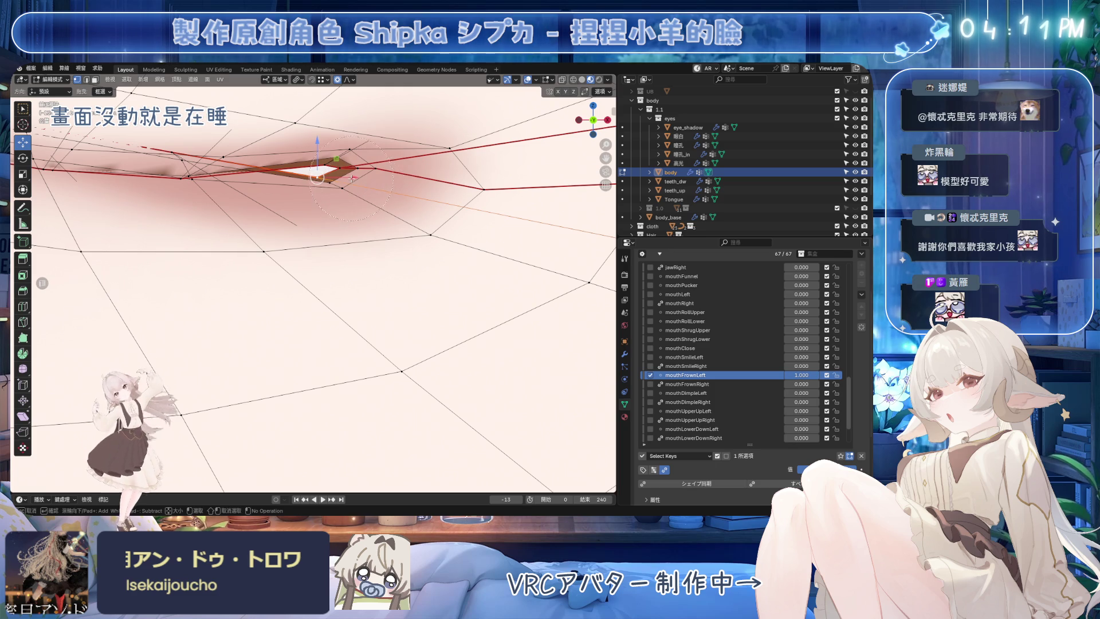
mouse_move(363, 193)
middle_mouse_down()
mouse_move(360, 249)
mouse_move(410, 247)
middle_mouse_up()
key("ctrl+s")
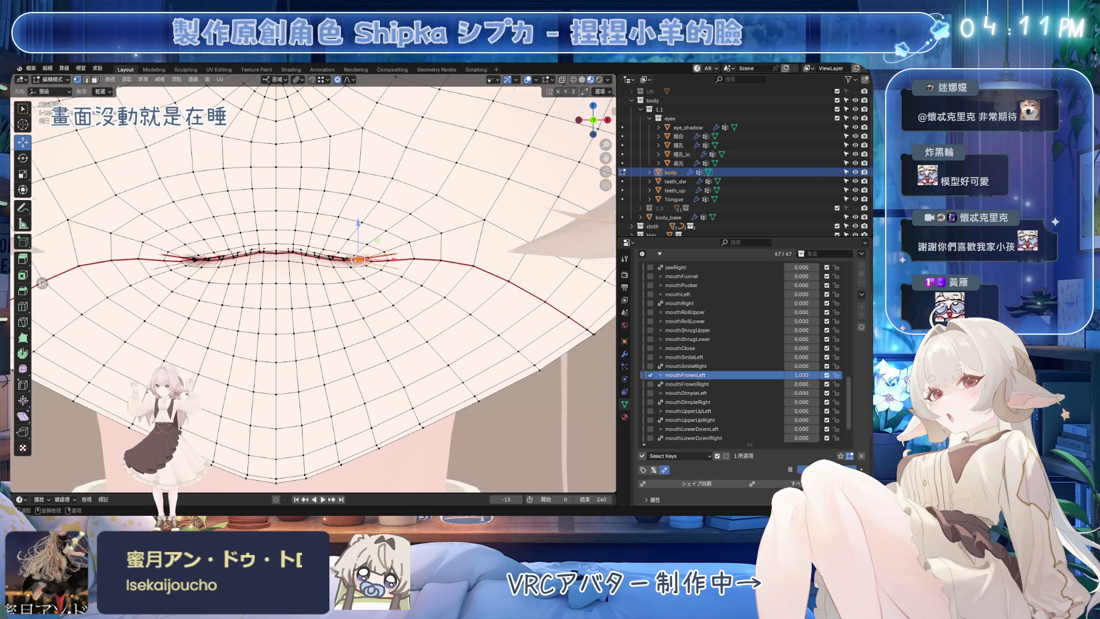
scroll(314, 287, "up", 5)
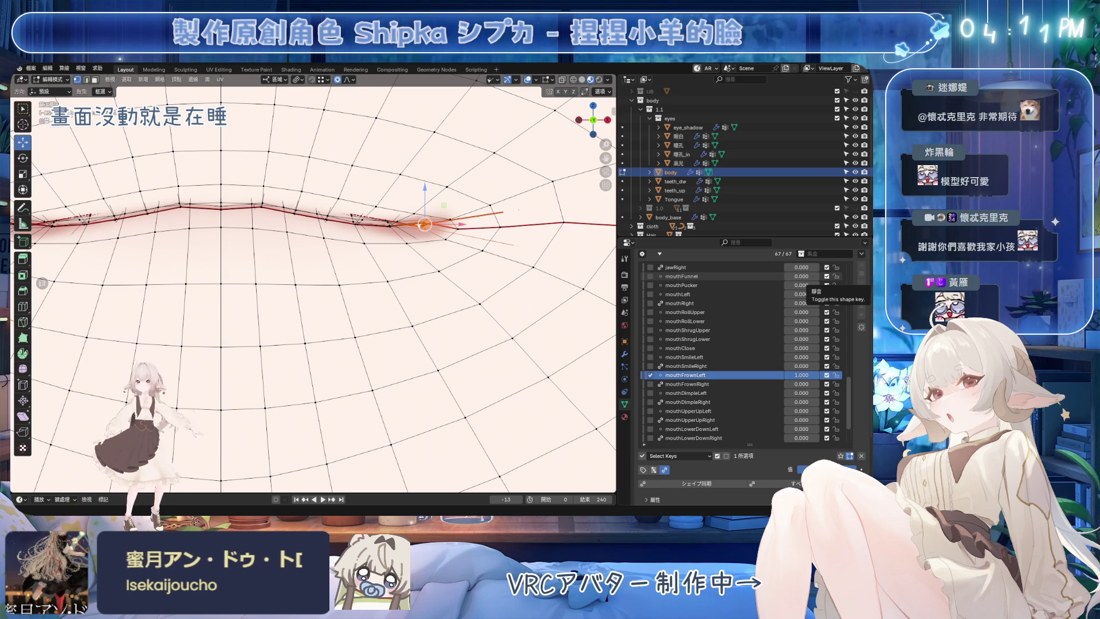
middle_click_drag(316, 236, 317, 275, "shift")
key("g")
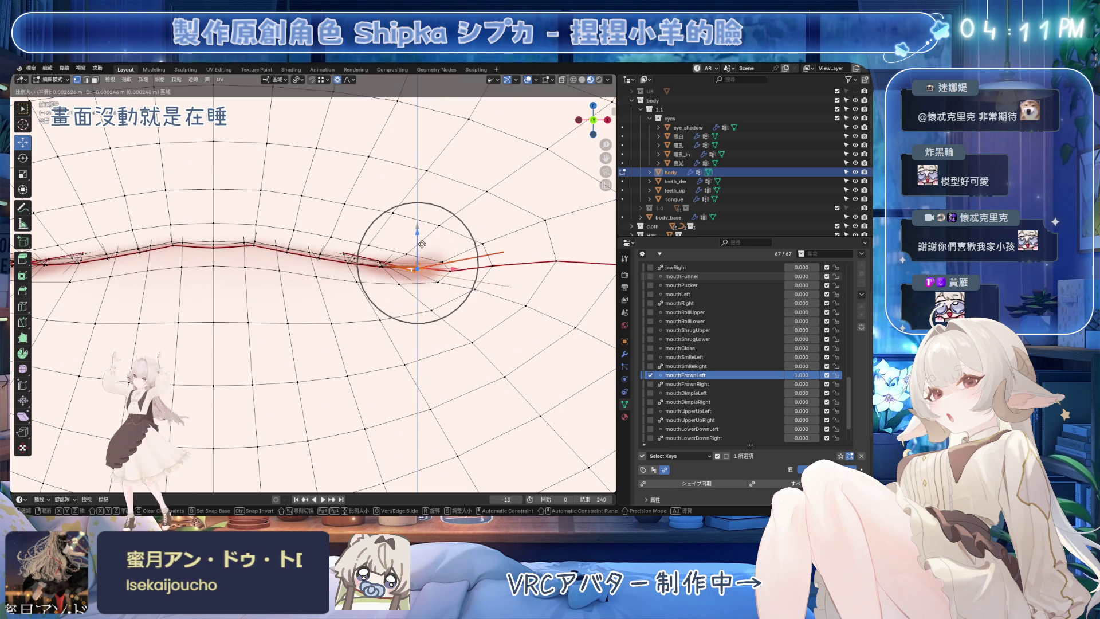
scroll(419, 263, "down", 2)
scroll(418, 262, "down", 1)
scroll(418, 263, "down", 3)
scroll(418, 263, "down", 1)
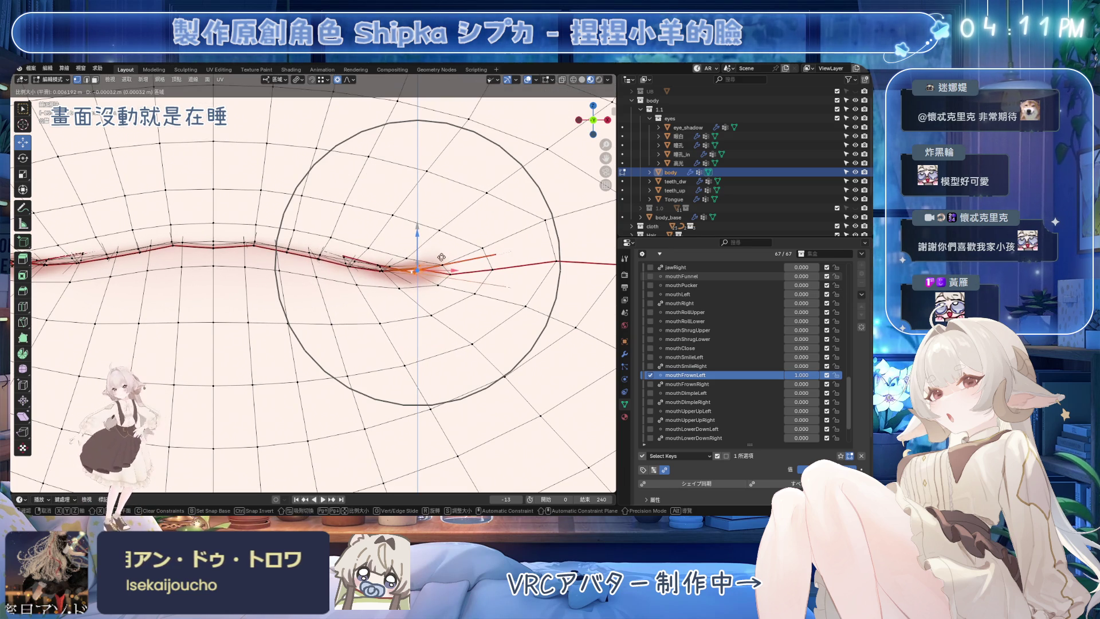
left_click(436, 324)
scroll(305, 251, "up", 2)
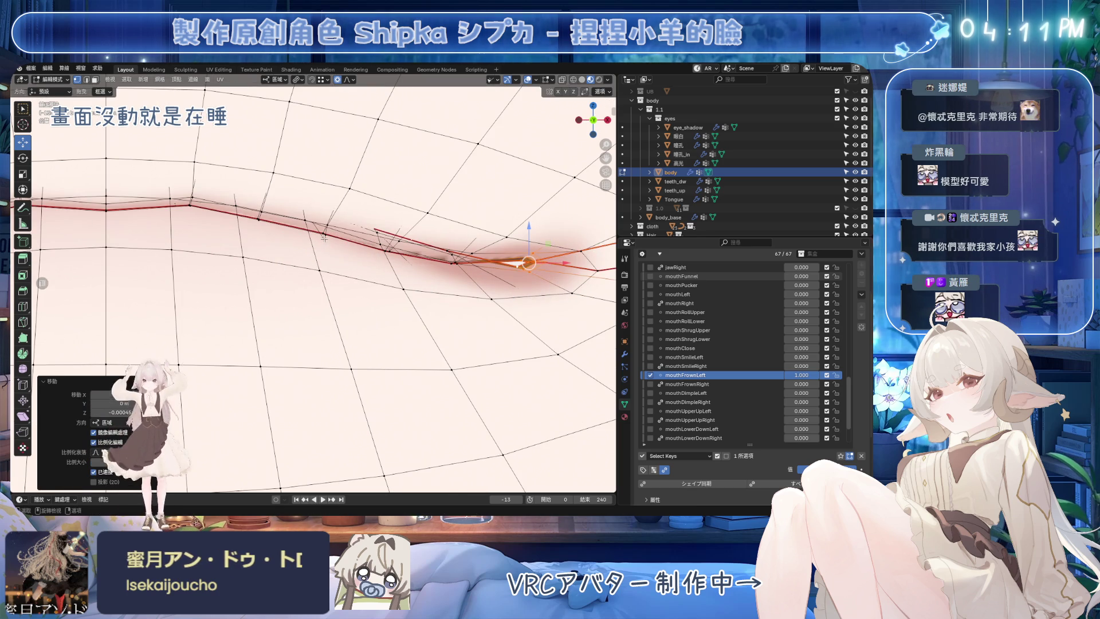
Step: Select an edge path along the lip from the mouth corner and save the file
left_click(324, 237, "ctrl")
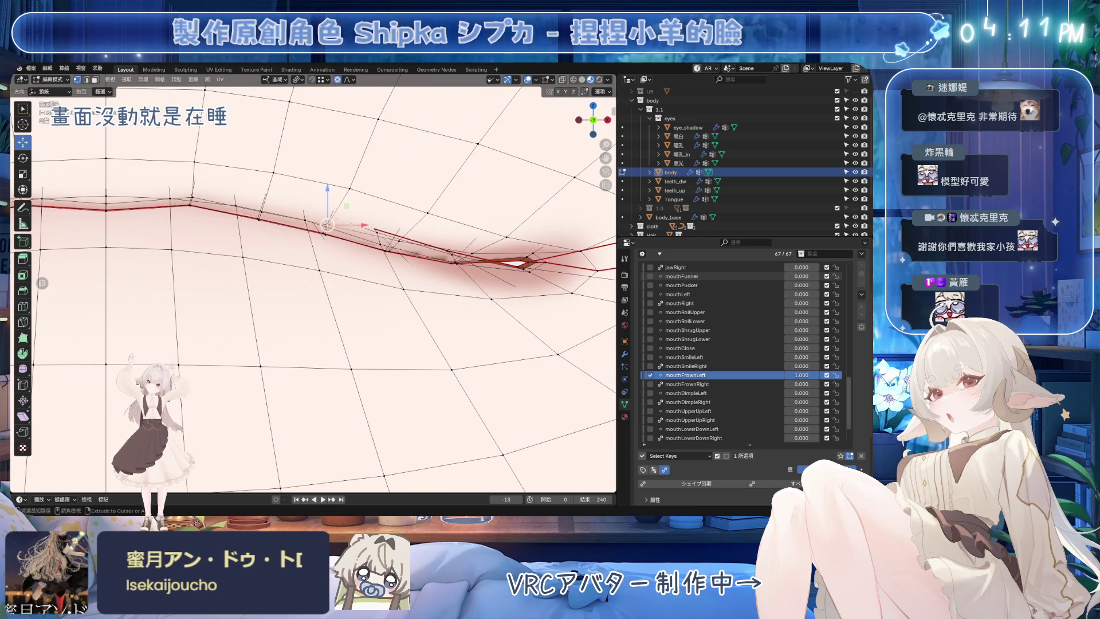
left_click(327, 234)
mouse_move(327, 234)
middle_mouse_down()
mouse_move(289, 316)
mouse_move(374, 186)
middle_mouse_up()
left_click(375, 187, "ctrl")
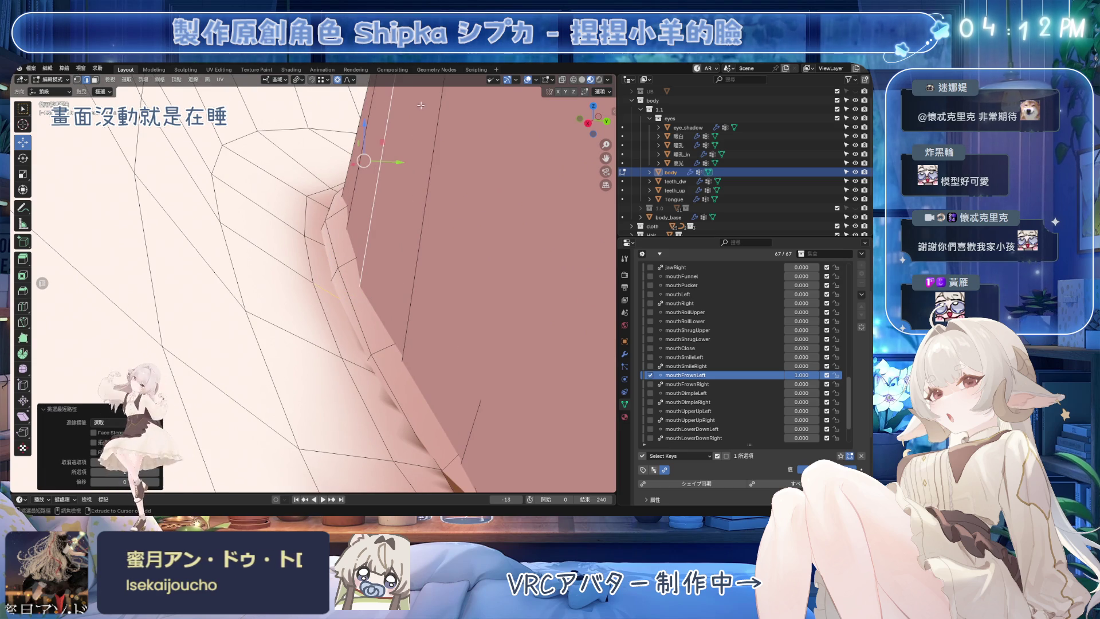
middle_click_drag(418, 109, 404, 254)
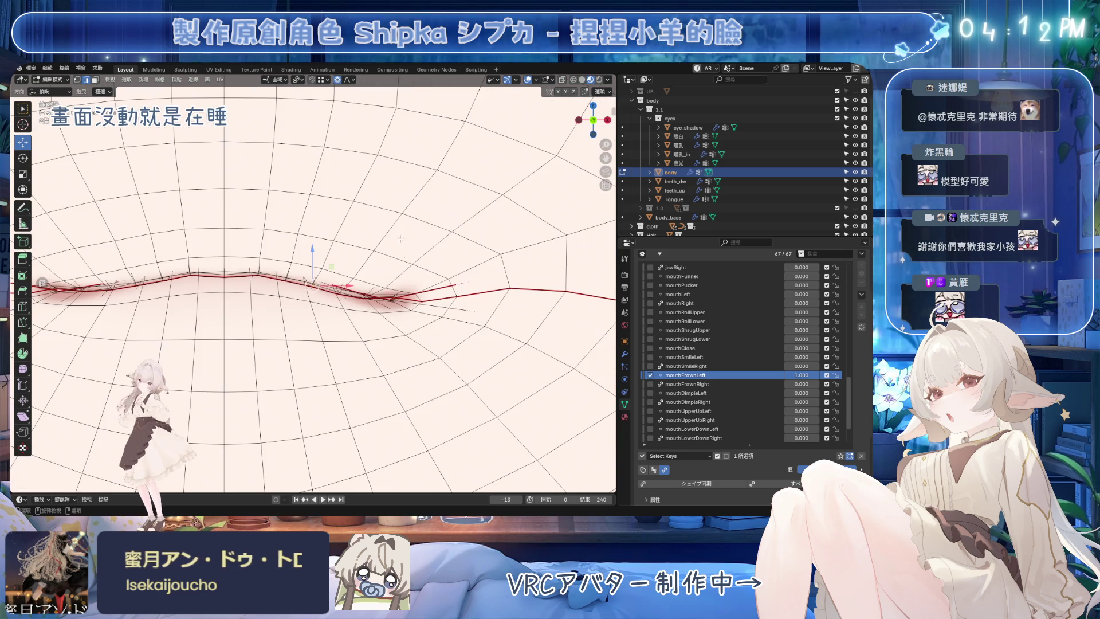
key("ctrl+s")
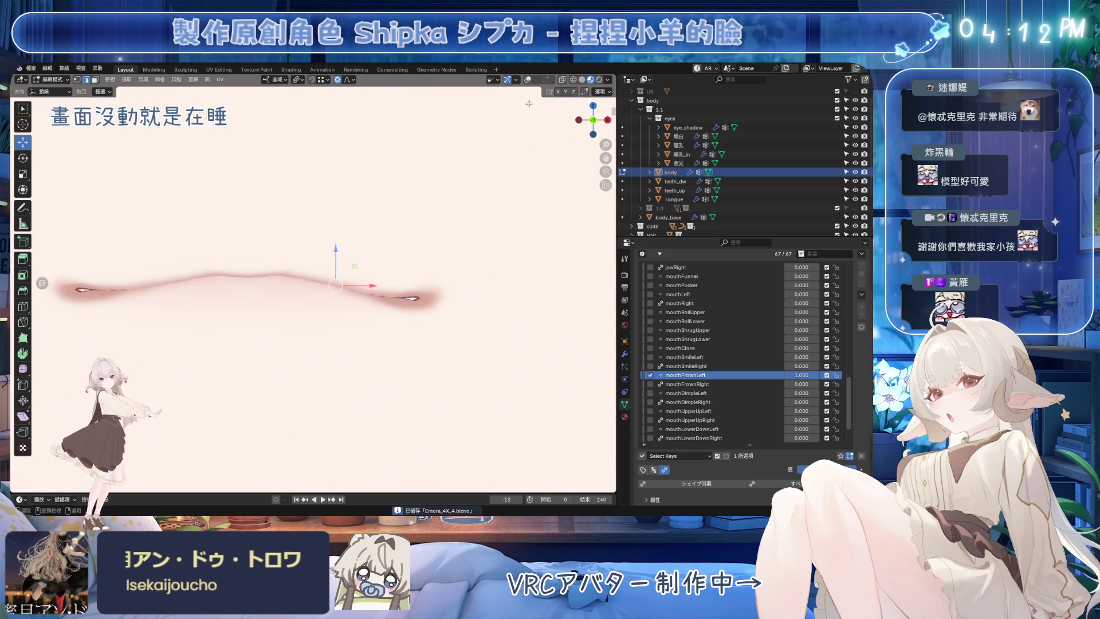
scroll(527, 97, "up", 2)
Step: Move the selected lip edges along Z, then return to object mode to check the shape
key("g")
key("z")
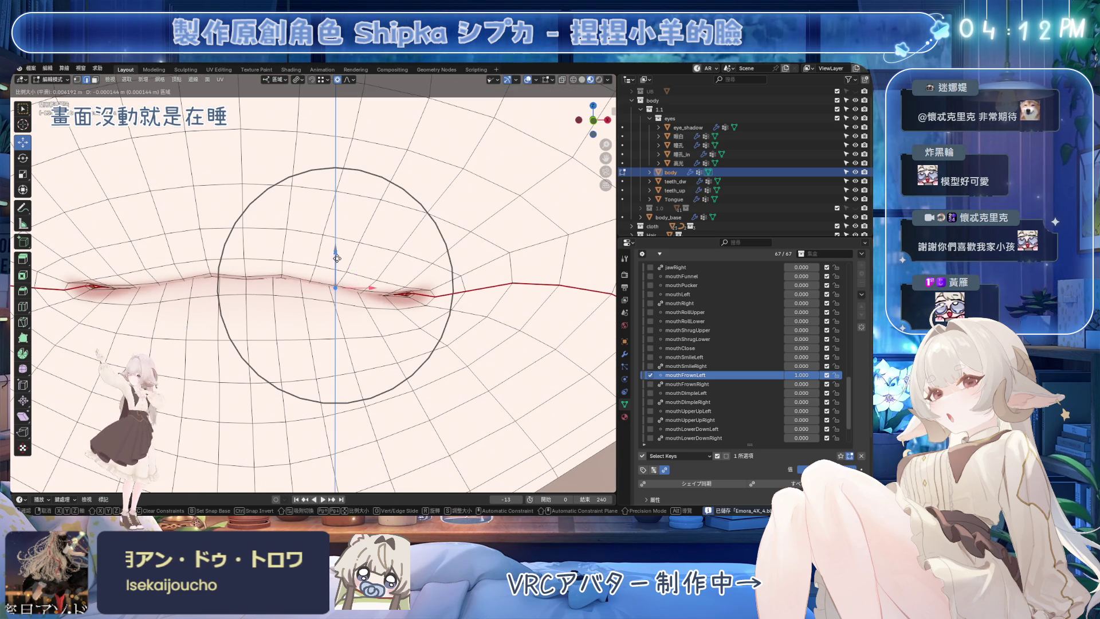
left_click(373, 291)
middle_click_drag(372, 291, 391, 293)
key("Tab")
scroll(456, 240, "down", 3)
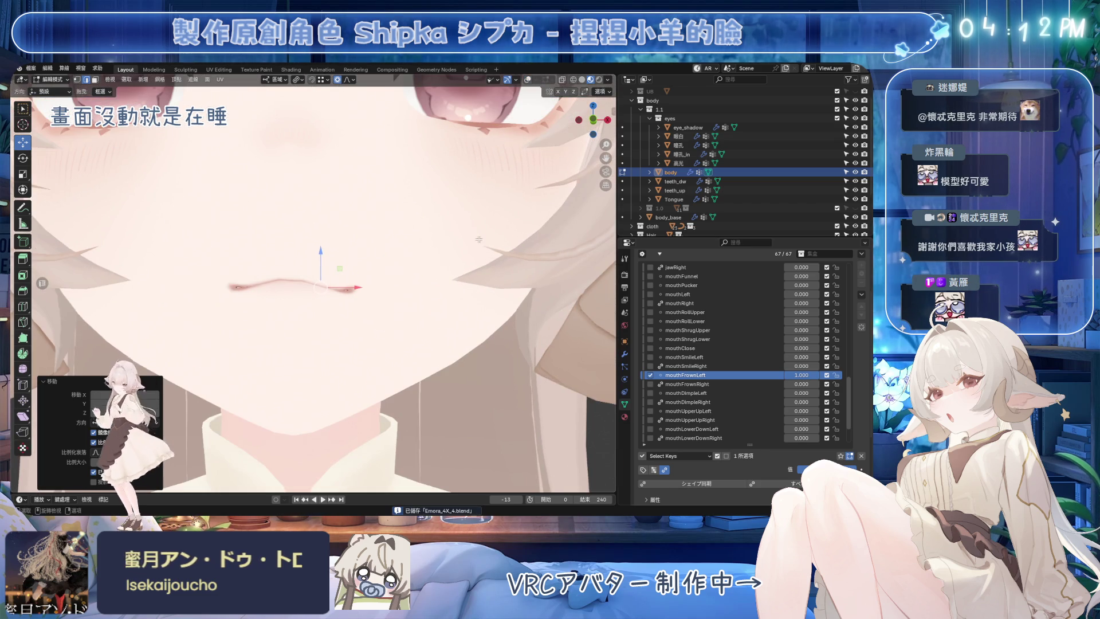
scroll(481, 243, "down", 4)
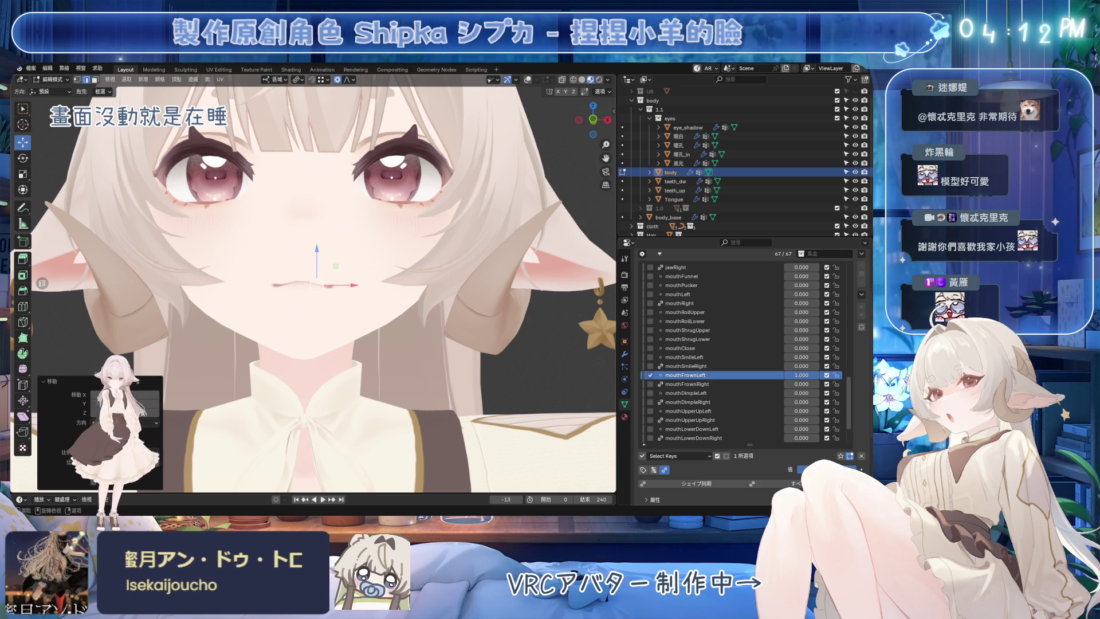
Step: Restore mouthFrownLeft to 1.000, show the mouth wireframe, and reach the viewport overlay settings
middle_click_drag(482, 258, 773, 379)
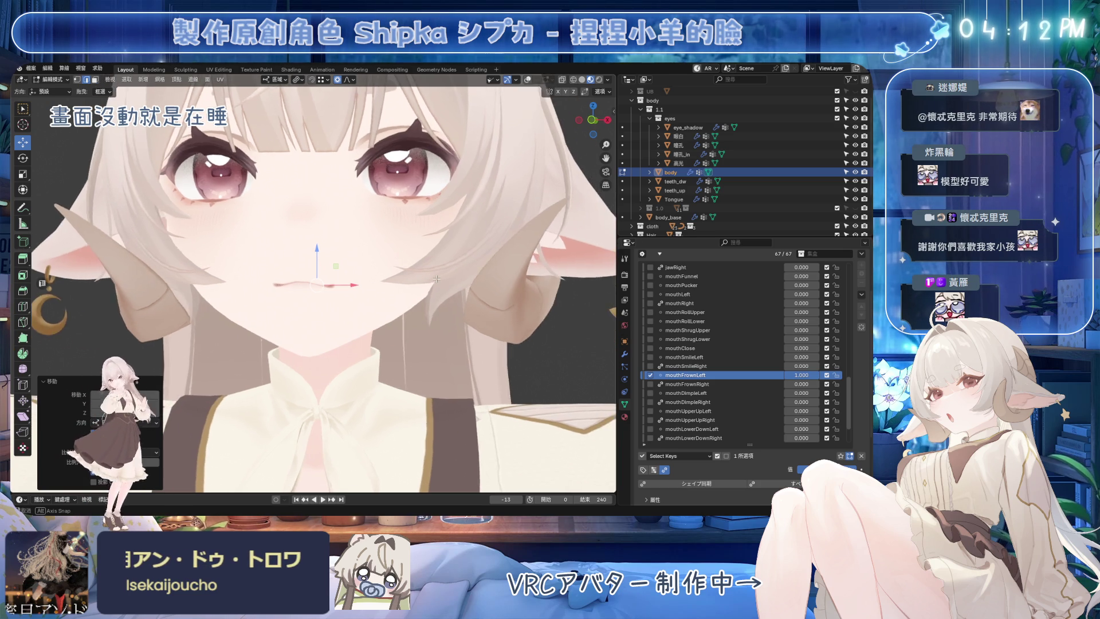
left_click_drag(799, 375, 851, 376)
scroll(407, 298, "up", 5)
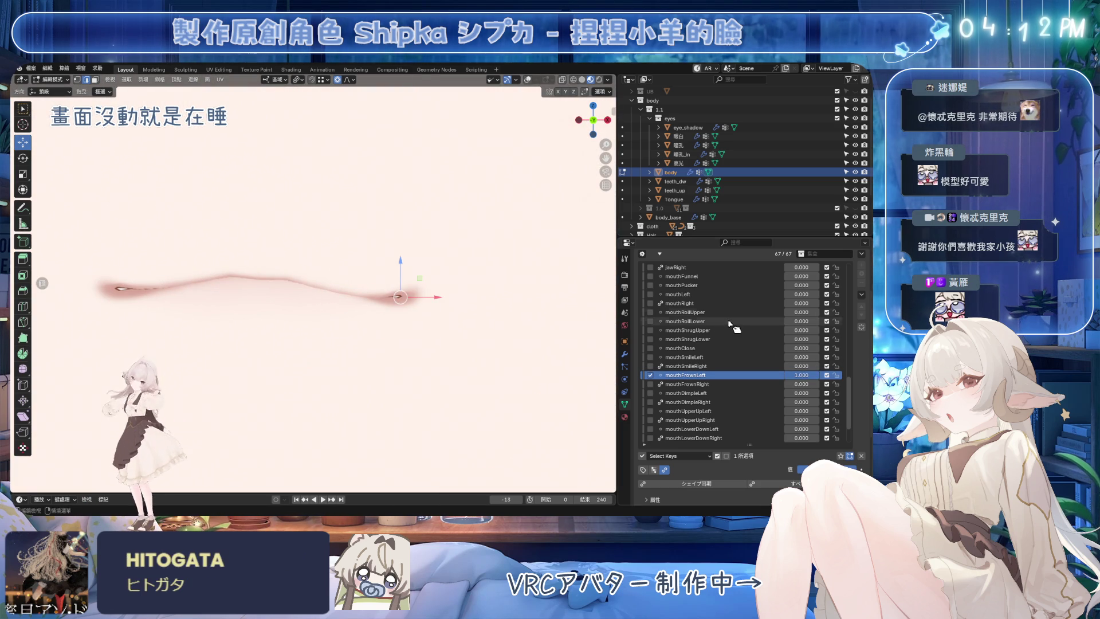
scroll(406, 297, "down", 3)
left_click(534, 82)
mouse_move(362, 275)
middle_mouse_down()
mouse_move(463, 212)
mouse_move(443, 236)
middle_mouse_up()
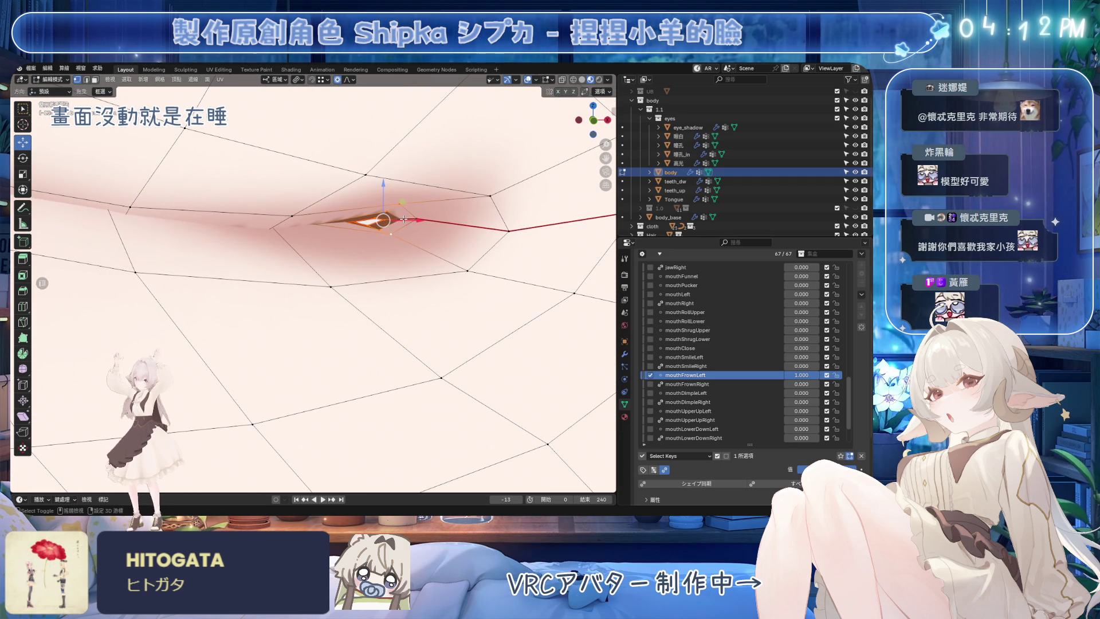
left_click(536, 79)
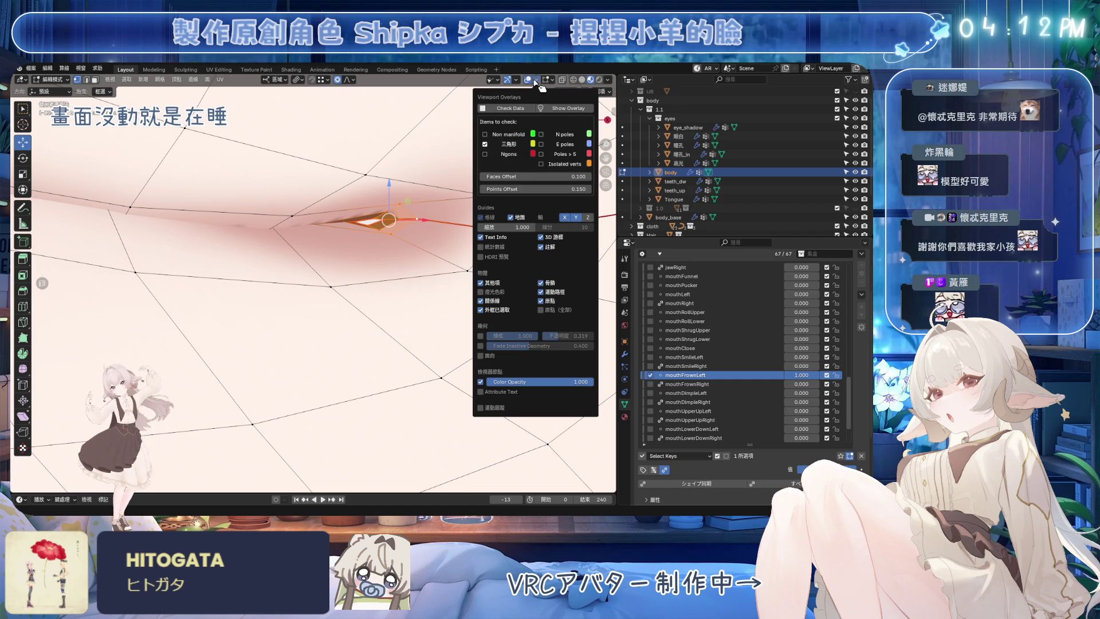
Step: Enable mesh statistics, save, hide overlays, and lift the mouth-corner vertex vertically
left_click(481, 246)
mouse_move(481, 258)
middle_mouse_down()
mouse_move(377, 251)
mouse_move(392, 240)
middle_mouse_up()
scroll(404, 228, "down", 2)
key("ctrl+s")
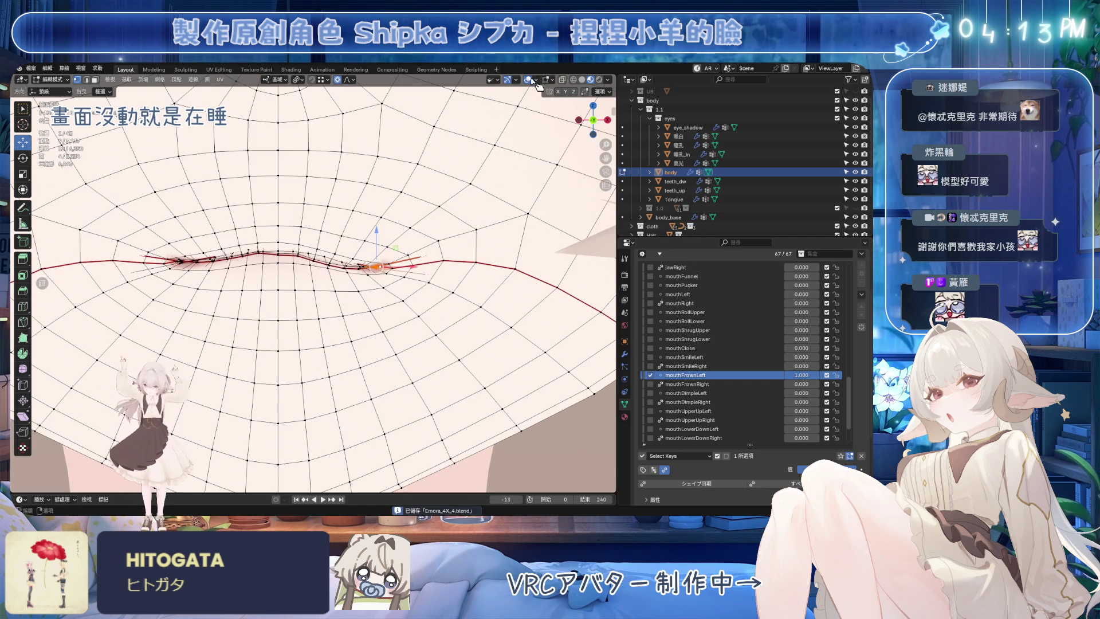
key("shift+alt+z")
scroll(396, 237, "down", 3)
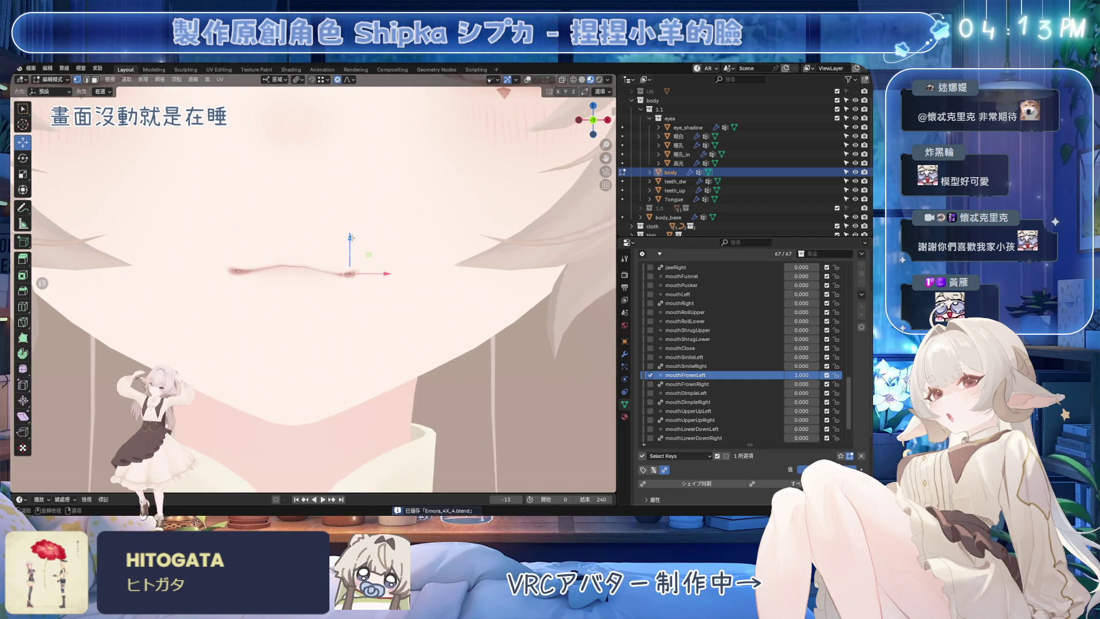
left_click_drag(350, 237, 350, 261)
scroll(346, 284, "down", 2)
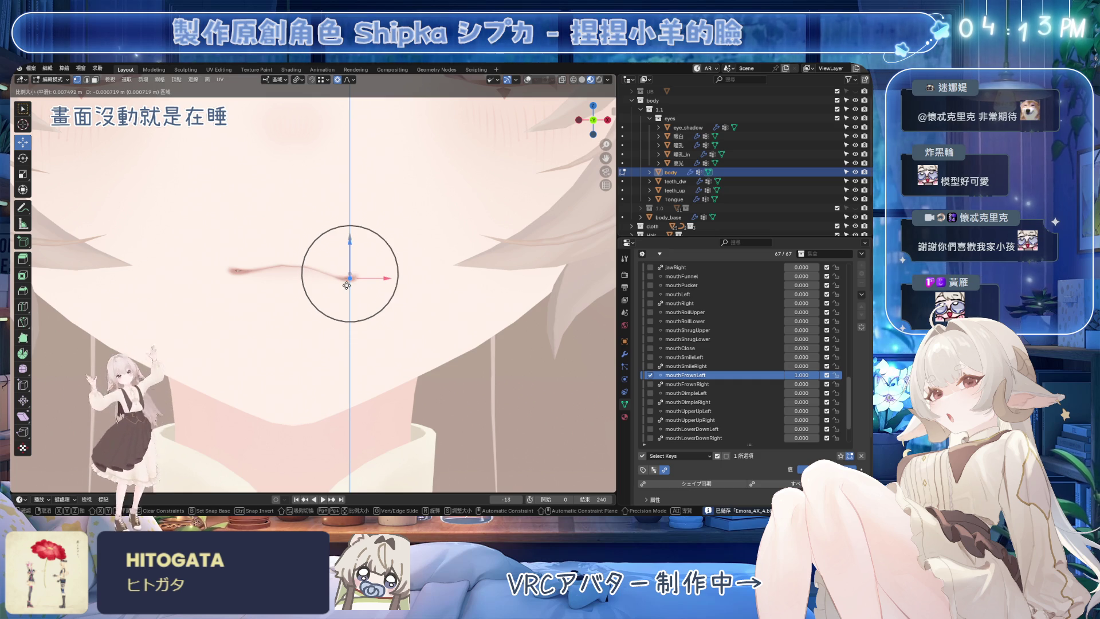
scroll(346, 285, "down", 1)
scroll(346, 285, "down", 1)
left_click(348, 251)
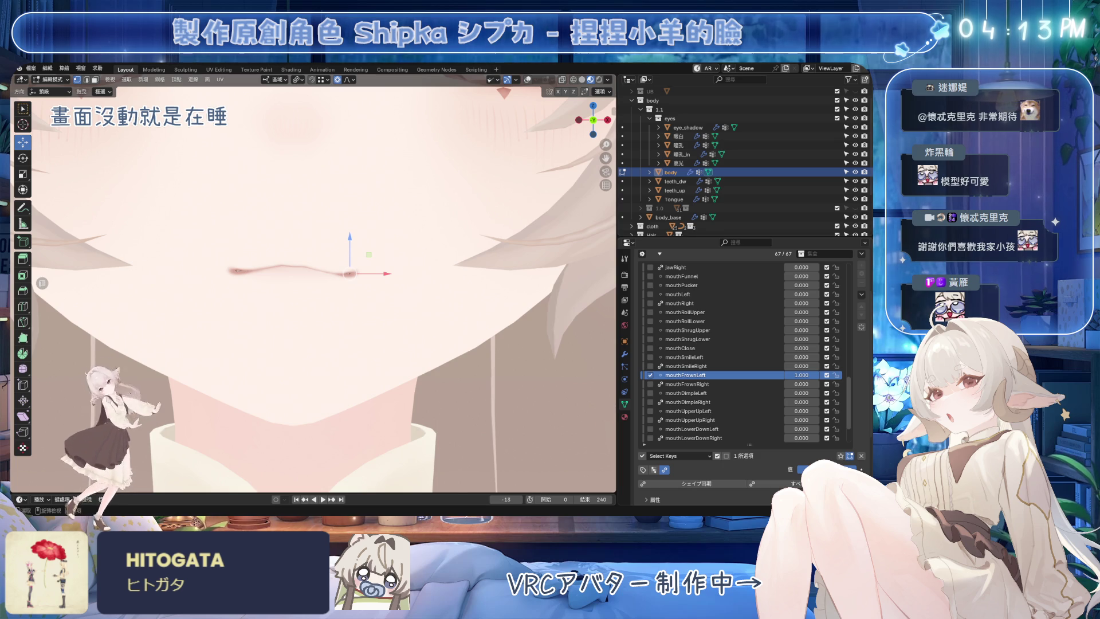
scroll(313, 289, "up", 3)
Step: Show overlays again, nudge the corner vertex on Z, then hide the wireframe to judge the frown
key("shift+alt+z")
scroll(431, 259, "up", 2)
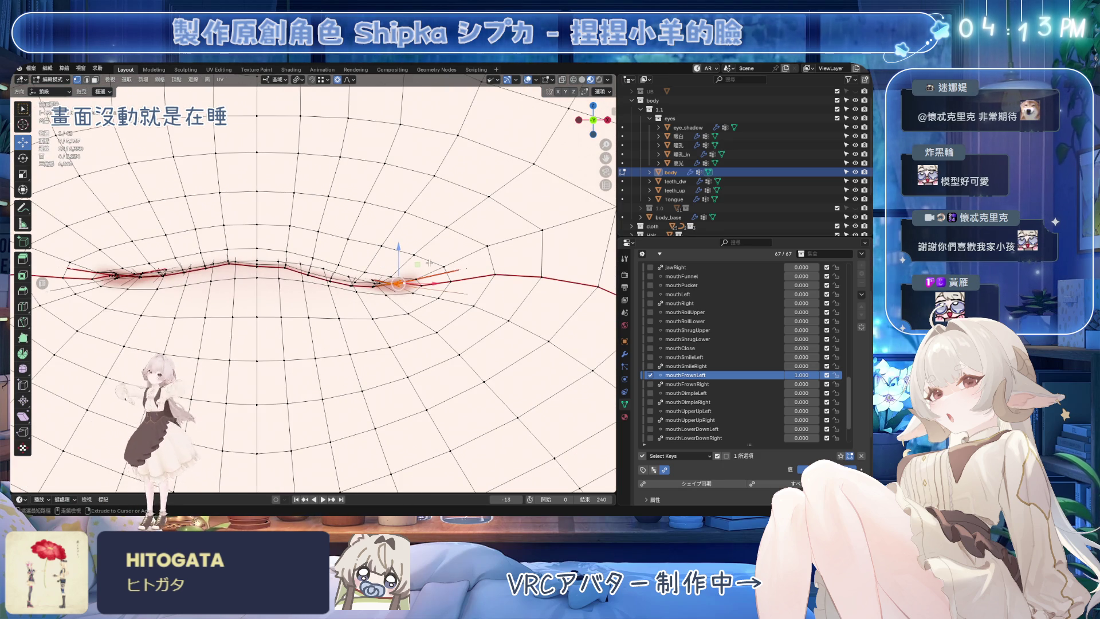
key("g")
key("z")
scroll(400, 279, "up", 5)
scroll(401, 275, "up", 1)
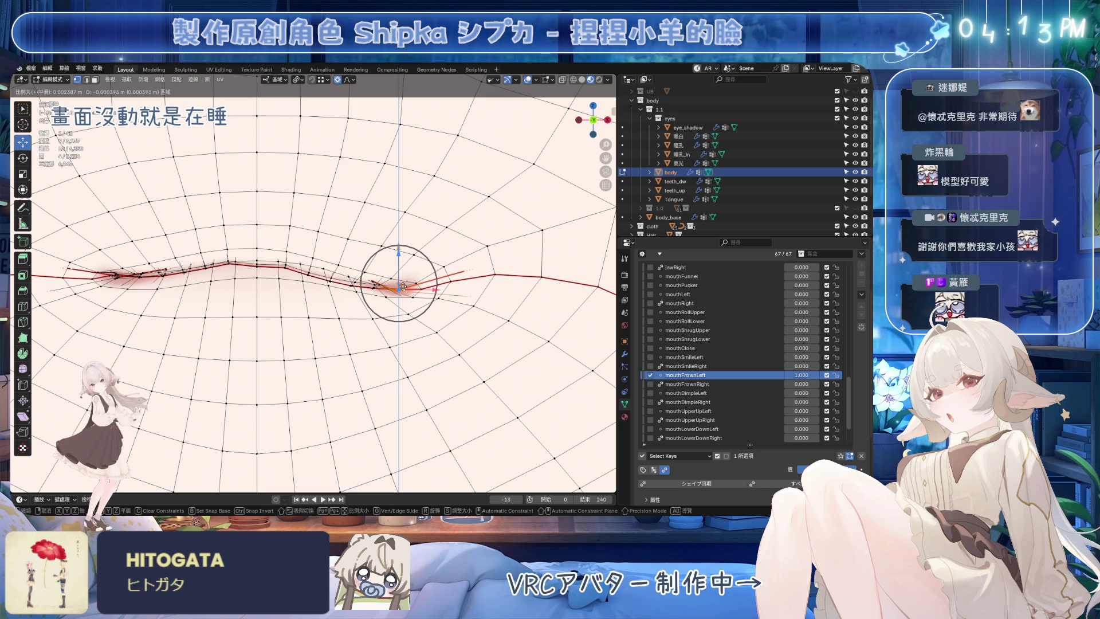
left_click(405, 300)
mouse_move(405, 300)
middle_mouse_down()
mouse_move(539, 71)
mouse_move(394, 287)
middle_mouse_up()
left_click(532, 79)
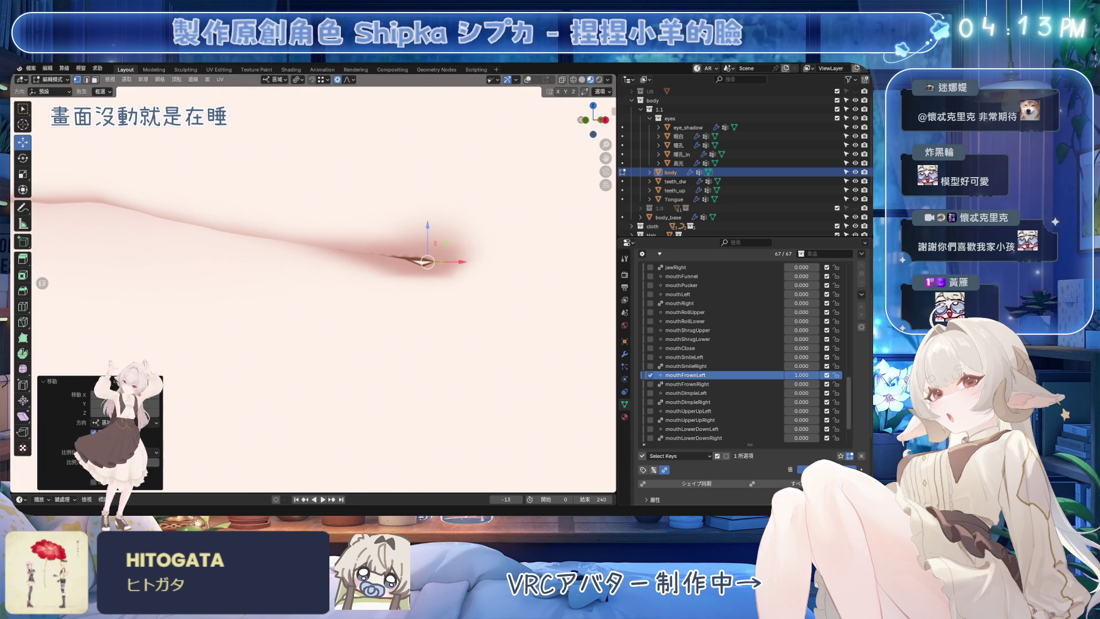
middle_click_drag(421, 261, 349, 280)
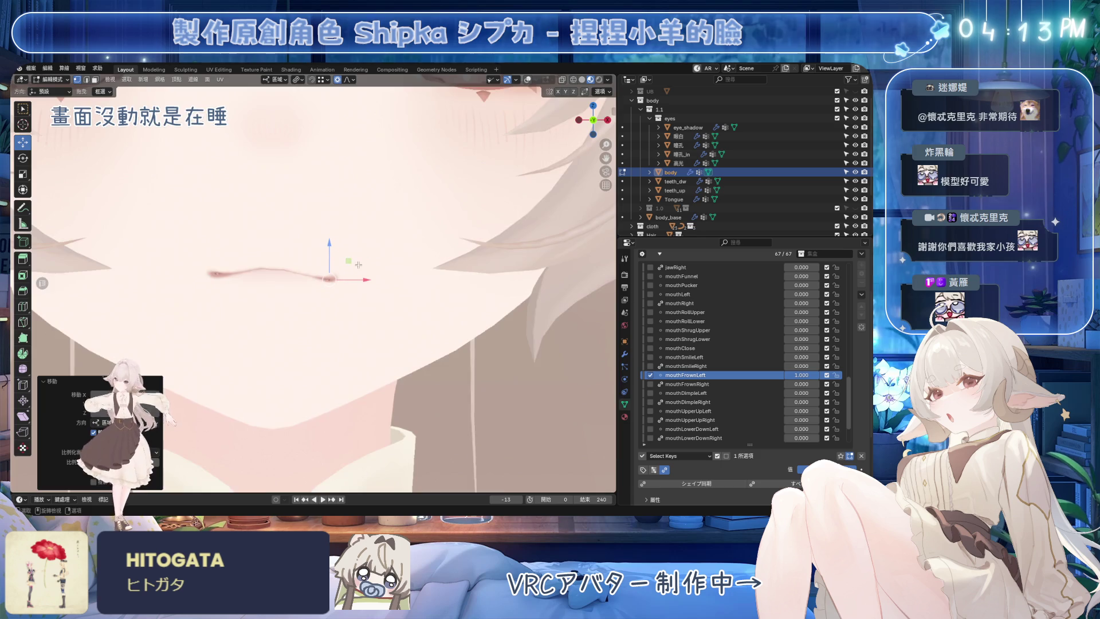
scroll(349, 280, "down", 2)
scroll(348, 280, "up", 2)
scroll(345, 280, "up", 2)
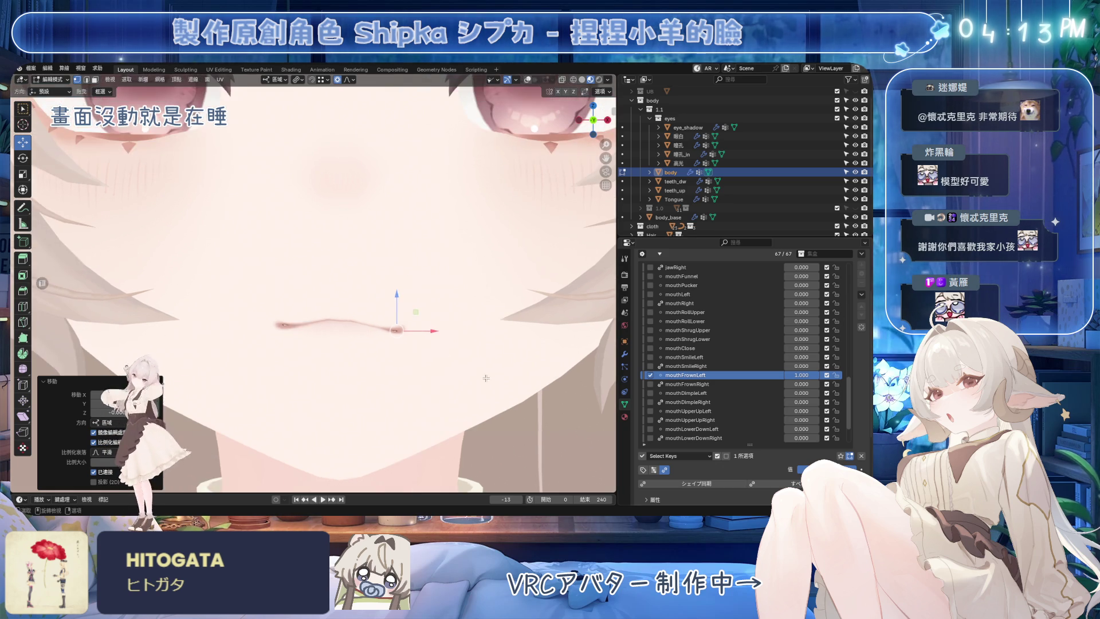
scroll(433, 280, "up", 3)
Step: Show the wireframe and make two more proportional moves on the mouthFrownLeft corner vertex
left_click_drag(433, 273, 429, 295)
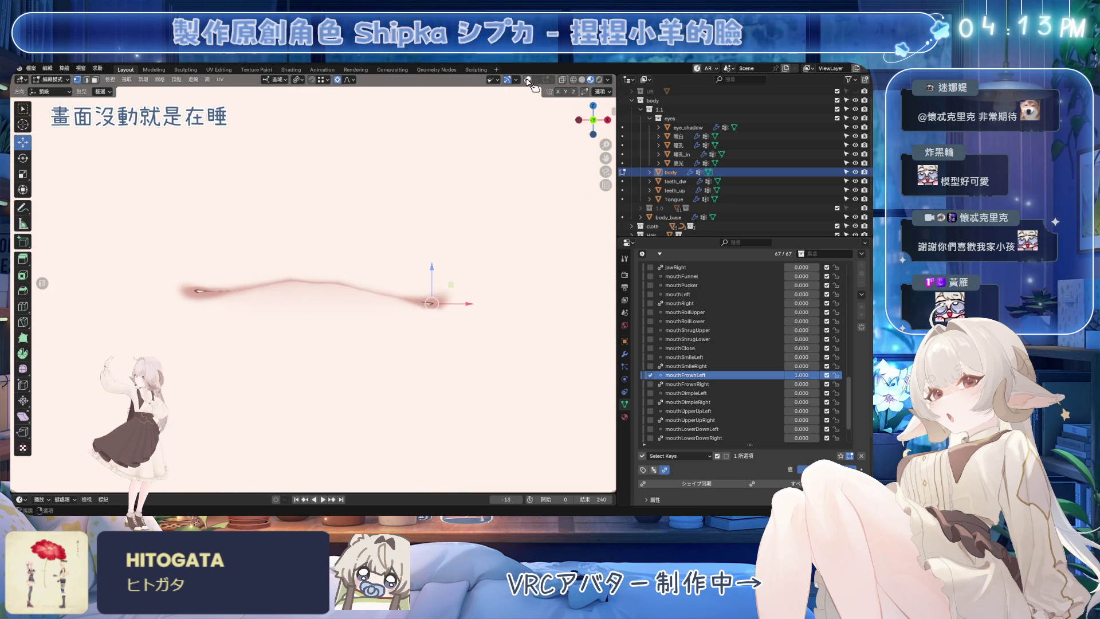
left_click(561, 93)
mouse_move(430, 292)
middle_mouse_down()
mouse_move(365, 233)
mouse_move(373, 215)
mouse_move(393, 233)
middle_mouse_up()
key("g")
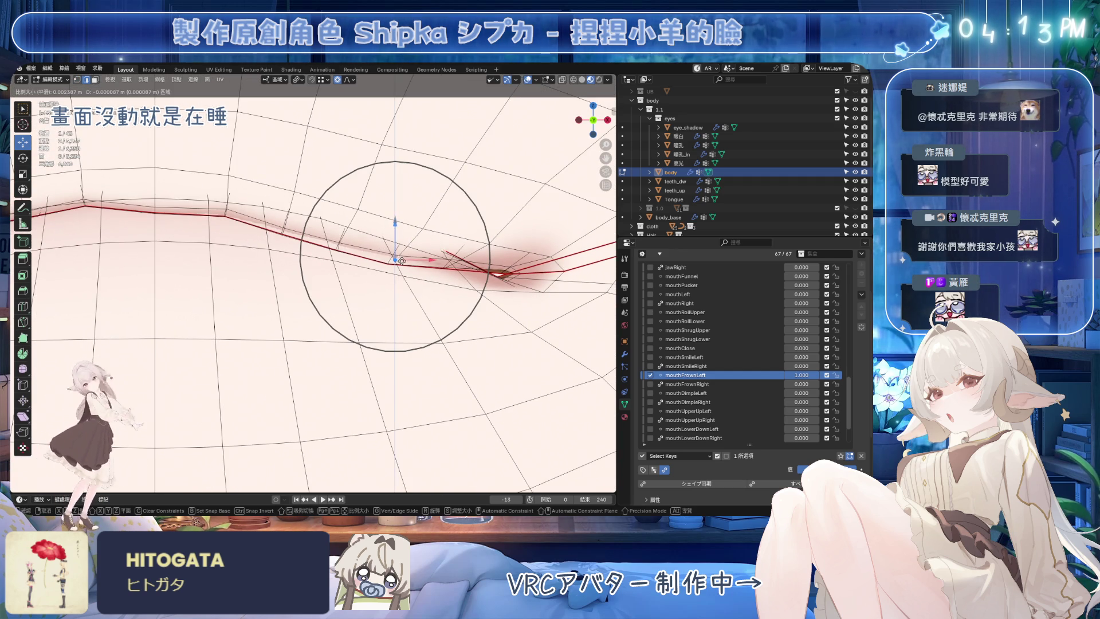
left_click(403, 260)
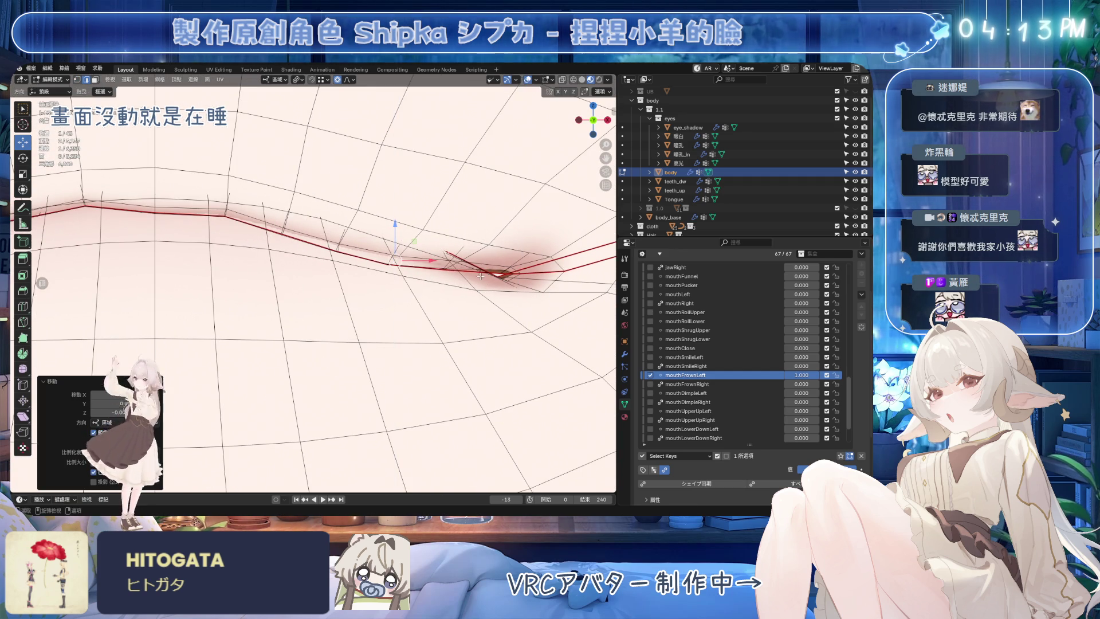
middle_click_drag(481, 275, 335, 222)
key("g")
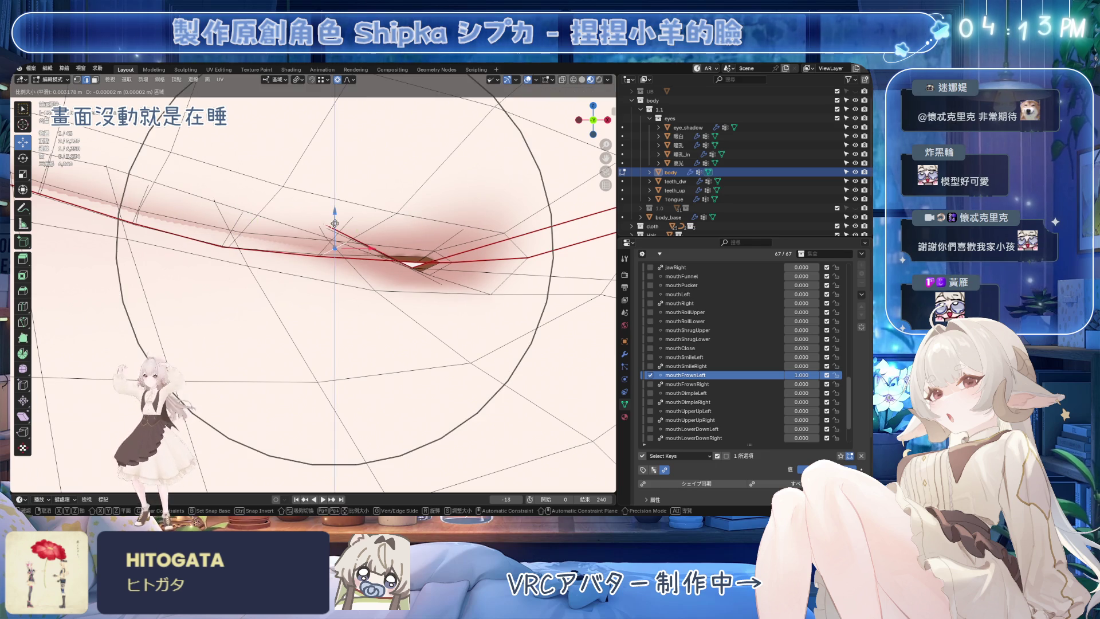
scroll(335, 222, "up", 3)
scroll(335, 230, "up", 2)
left_click(398, 268)
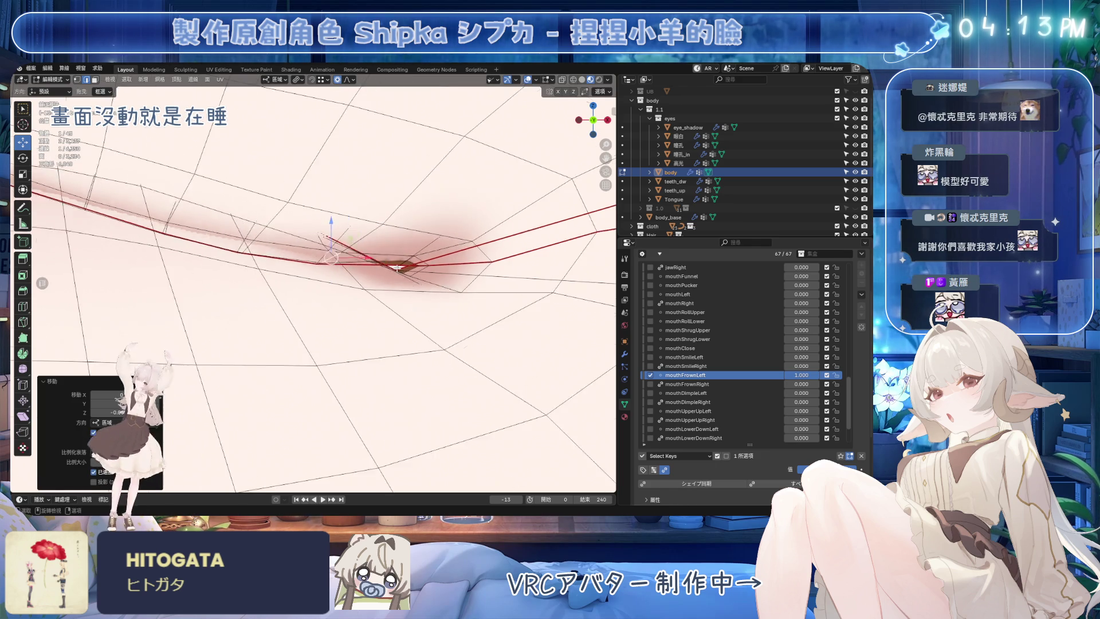
Step: Save, undo and redo to compare the corner shape, save again, and select mouthFrownRight
middle_click_drag(397, 268, 378, 288)
key("ctrl+s")
key("ctrl+z")
key("ctrl+shift+z")
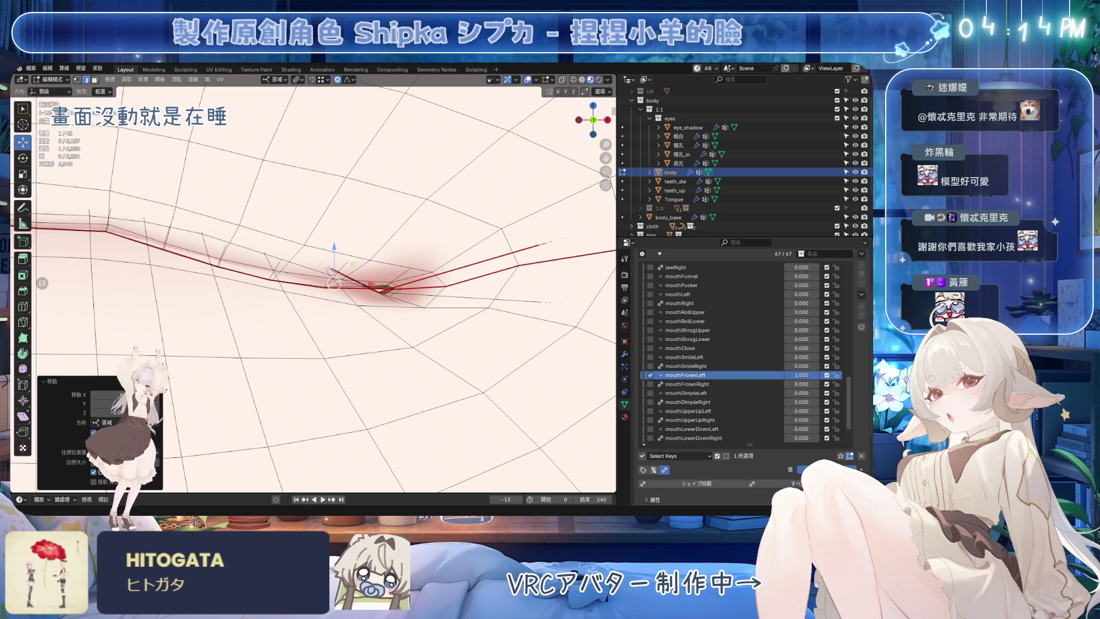
middle_click_drag(382, 290, 394, 293)
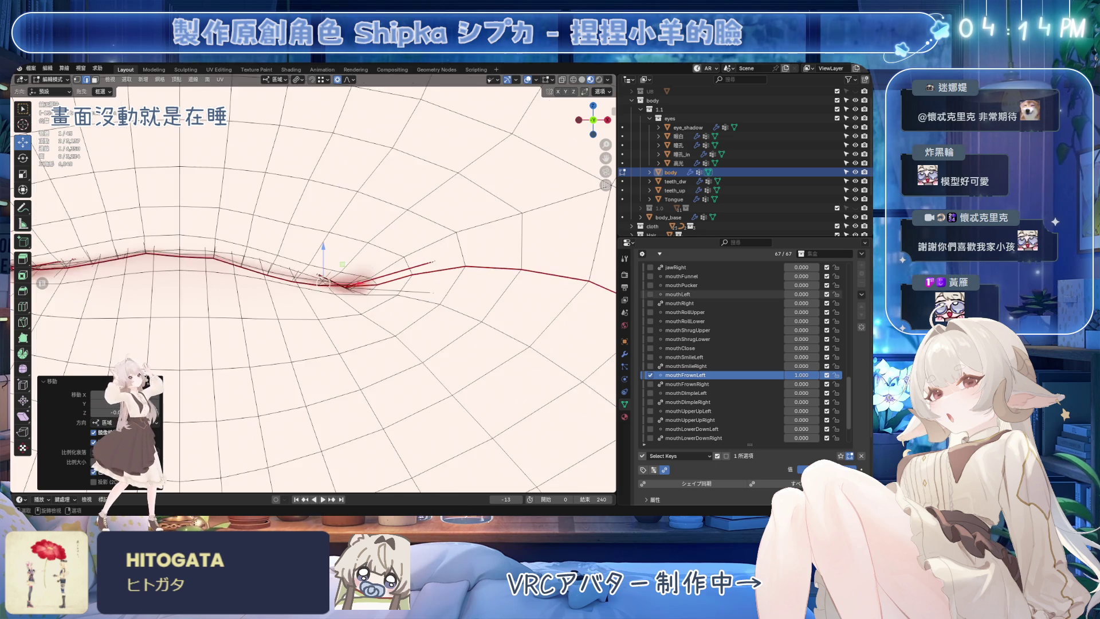
scroll(394, 293, "down", 3)
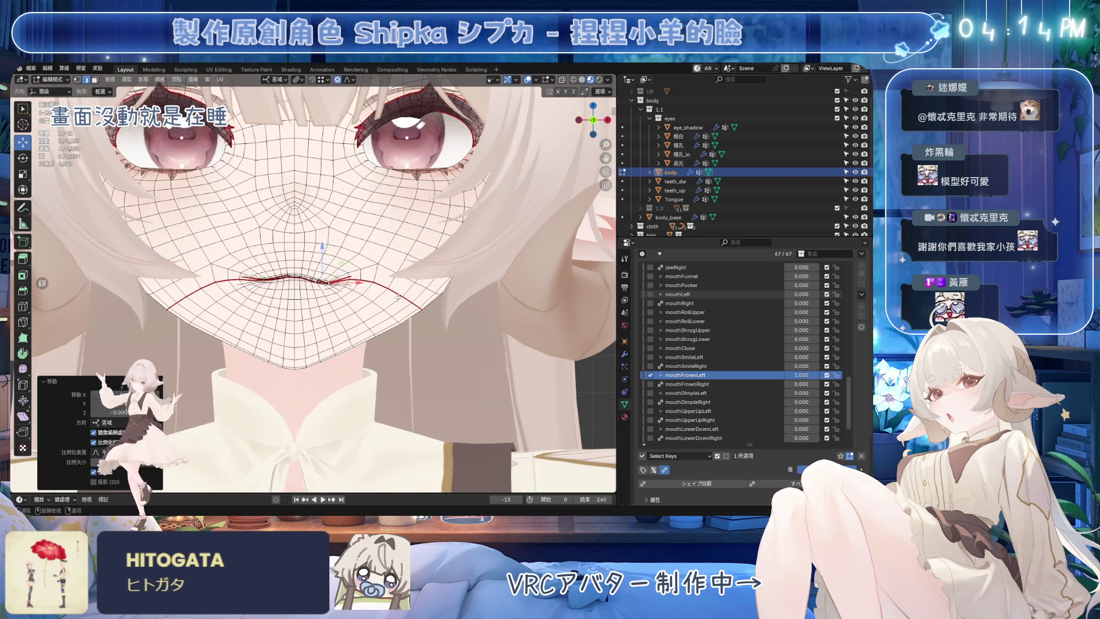
key("ctrl+s")
left_click(690, 383)
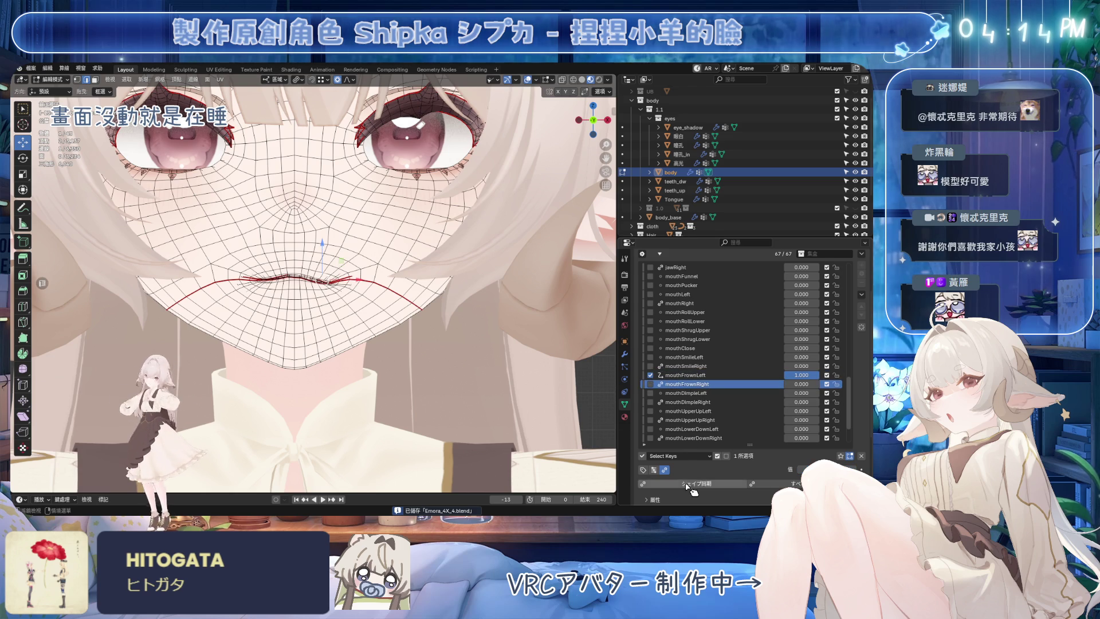
Step: Set mouthFrownRight to 1.000, preview the frowns in object mode with the jaw open, save, and return to edit mode
left_click_drag(800, 385, 838, 385)
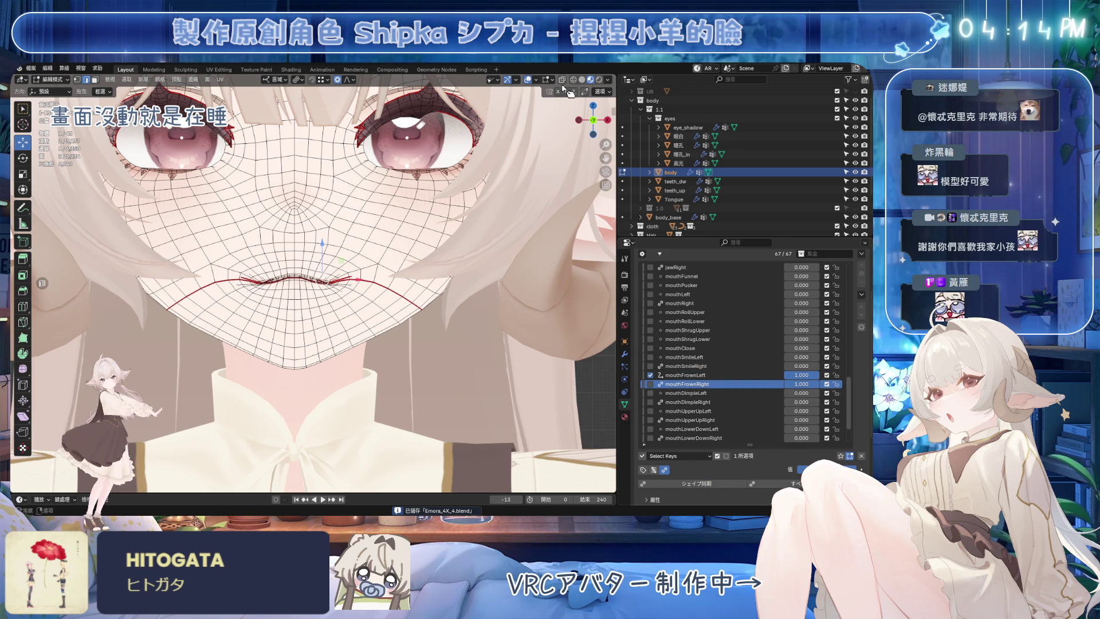
key("Tab")
scroll(516, 257, "down", 4)
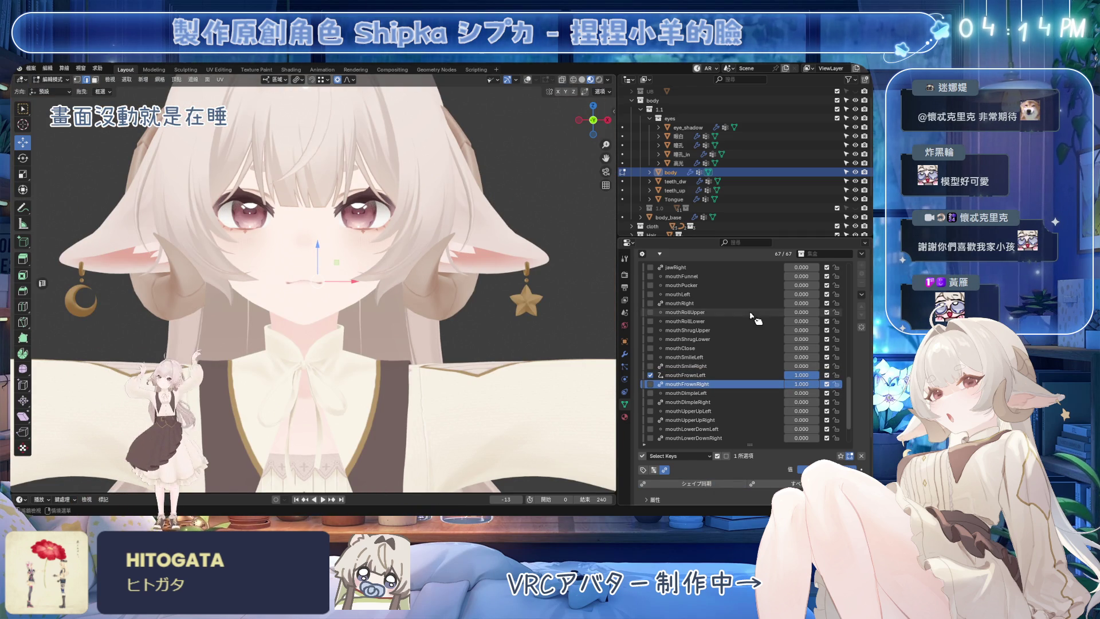
scroll(789, 271, "up", 3)
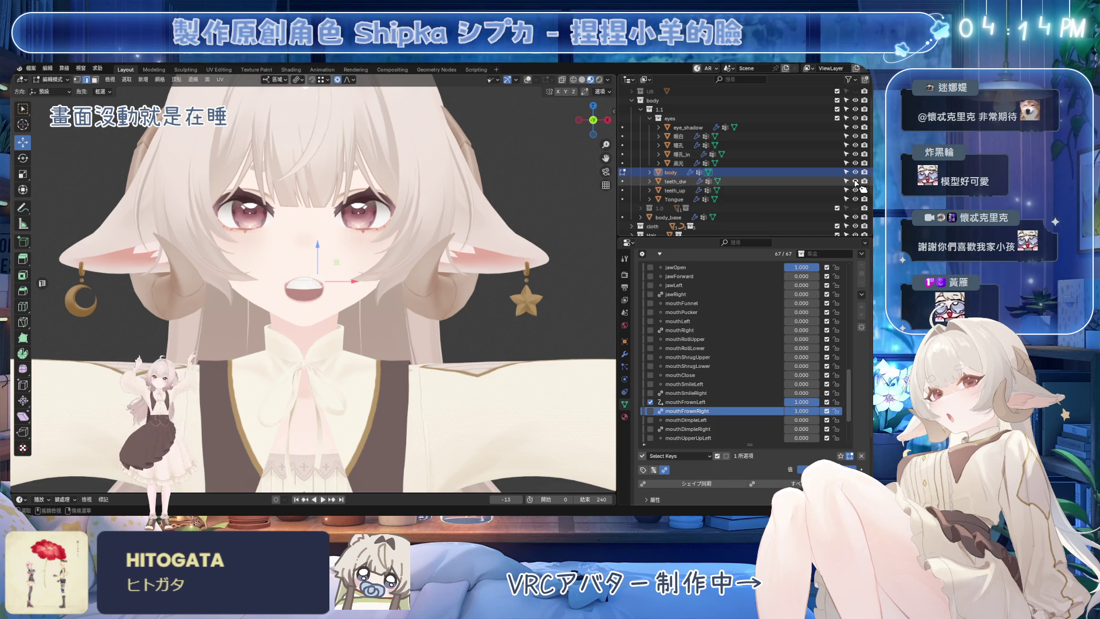
mouse_move(455, 284)
middle_mouse_down()
mouse_move(490, 286)
mouse_move(465, 283)
middle_mouse_up()
key("ctrl+s")
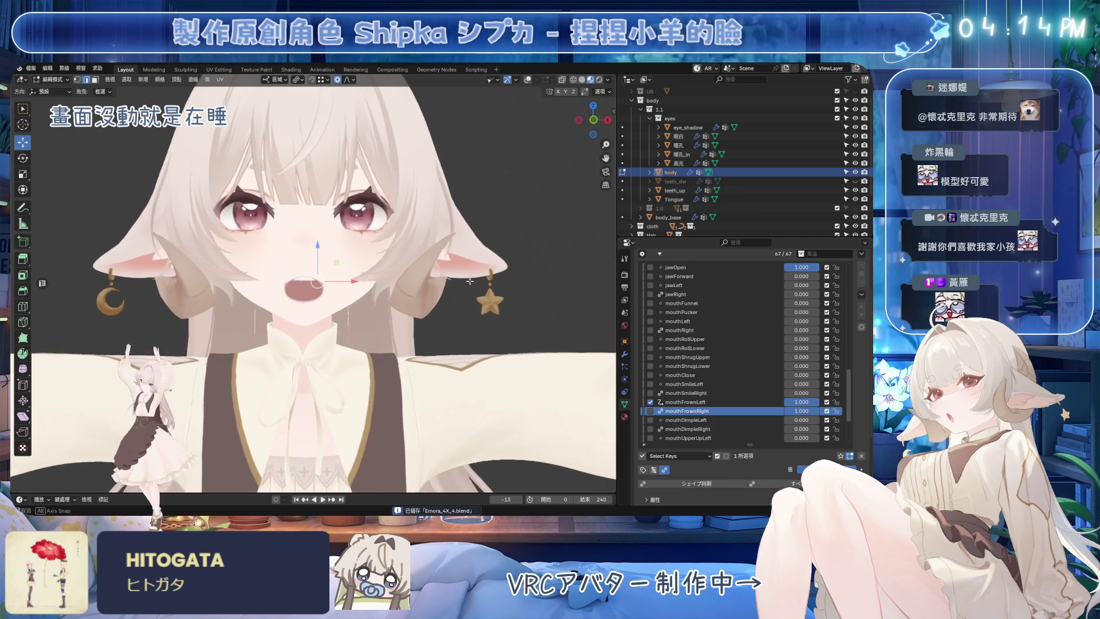
mouse_move(801, 402)
left_mouse_down()
mouse_move(786, 401)
mouse_move(825, 401)
left_mouse_up()
scroll(311, 301, "up", 3)
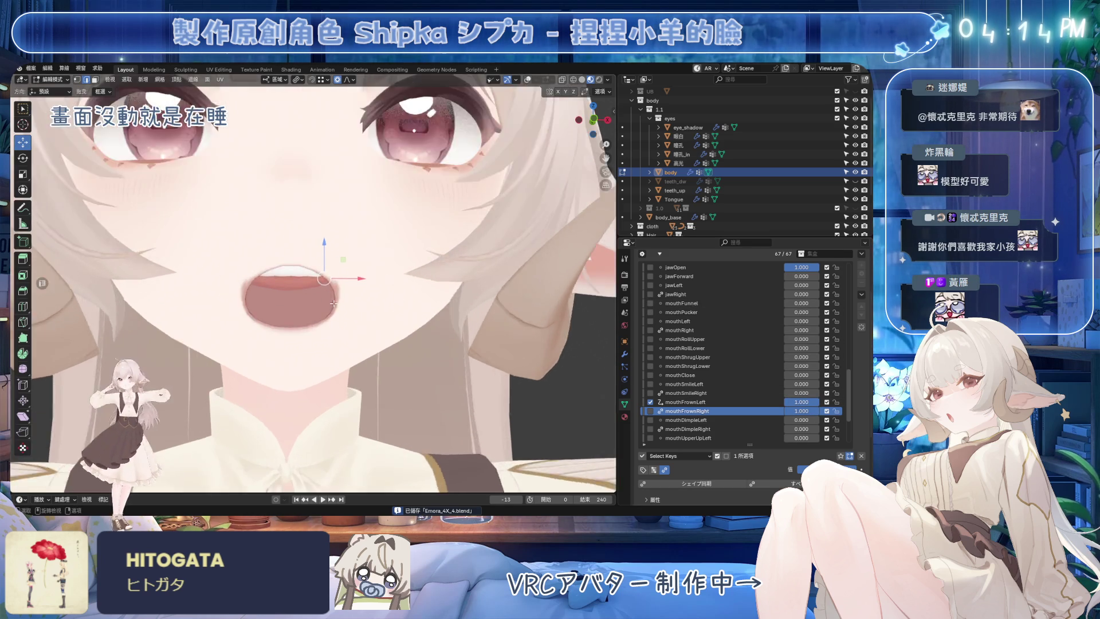
scroll(343, 283, "up", 5)
left_click(529, 80)
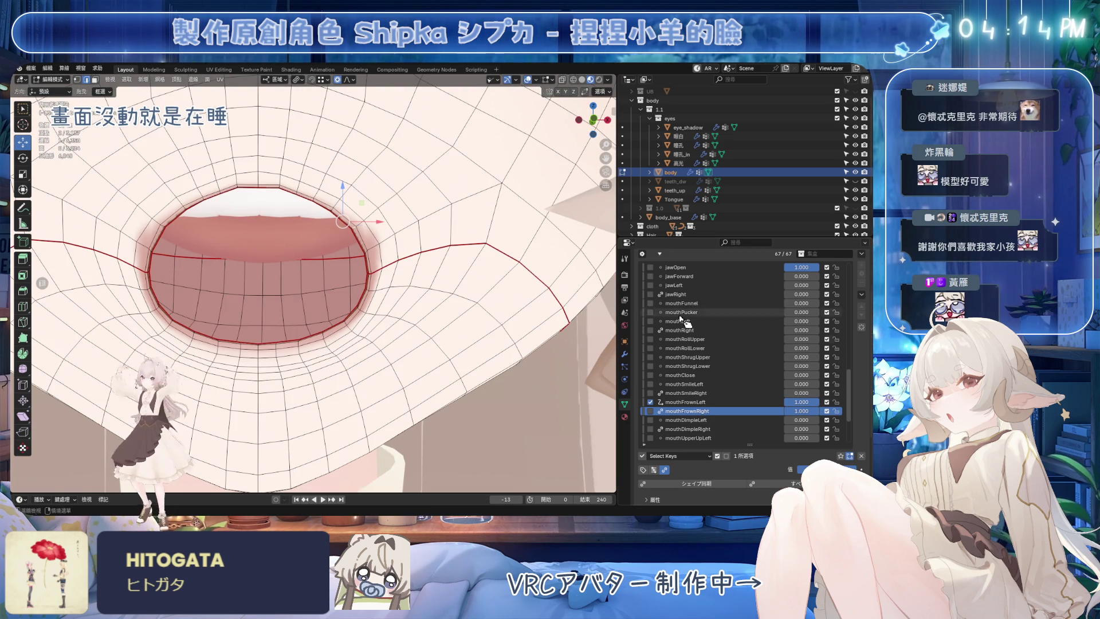
Step: On mouthFrownLeft, move the open mouth's corner vertex vertically with proportional editing
left_click(696, 402)
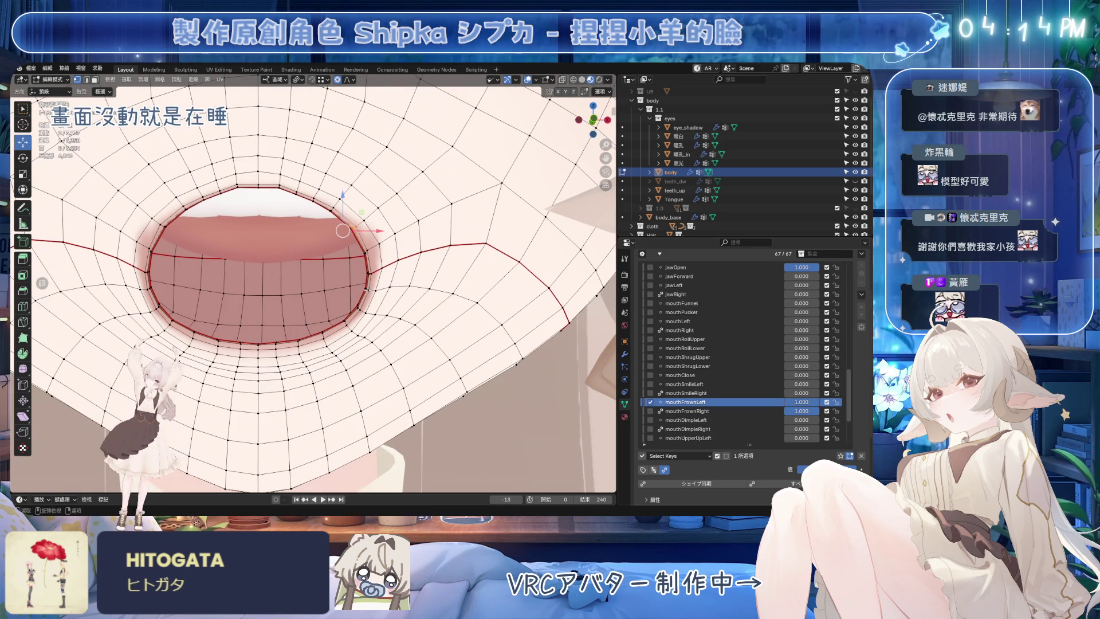
left_click(368, 273, "ctrl")
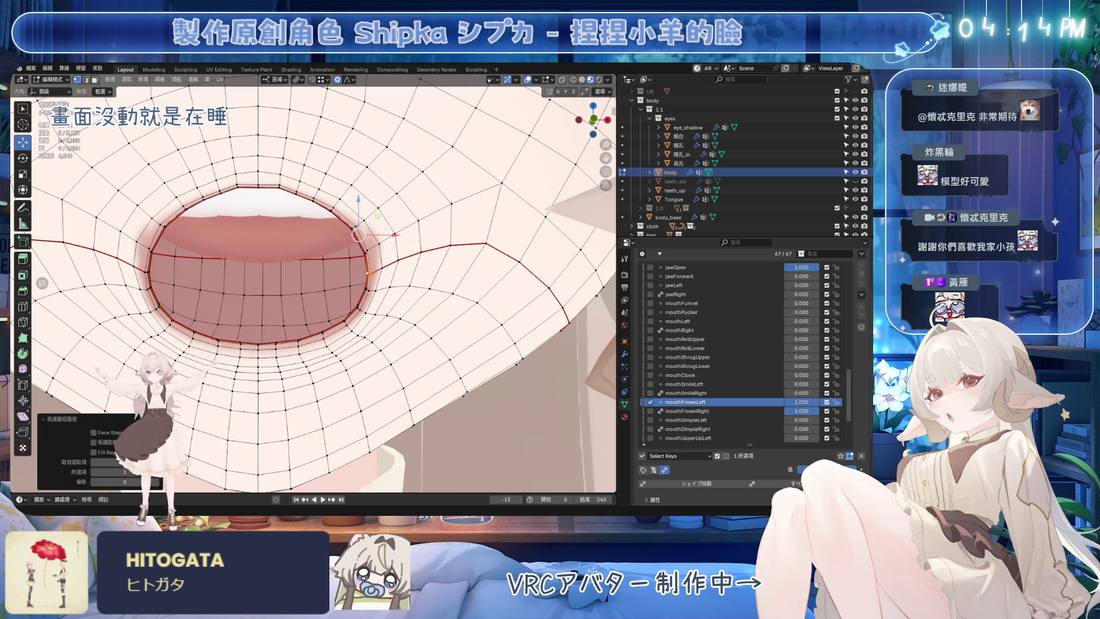
key("g")
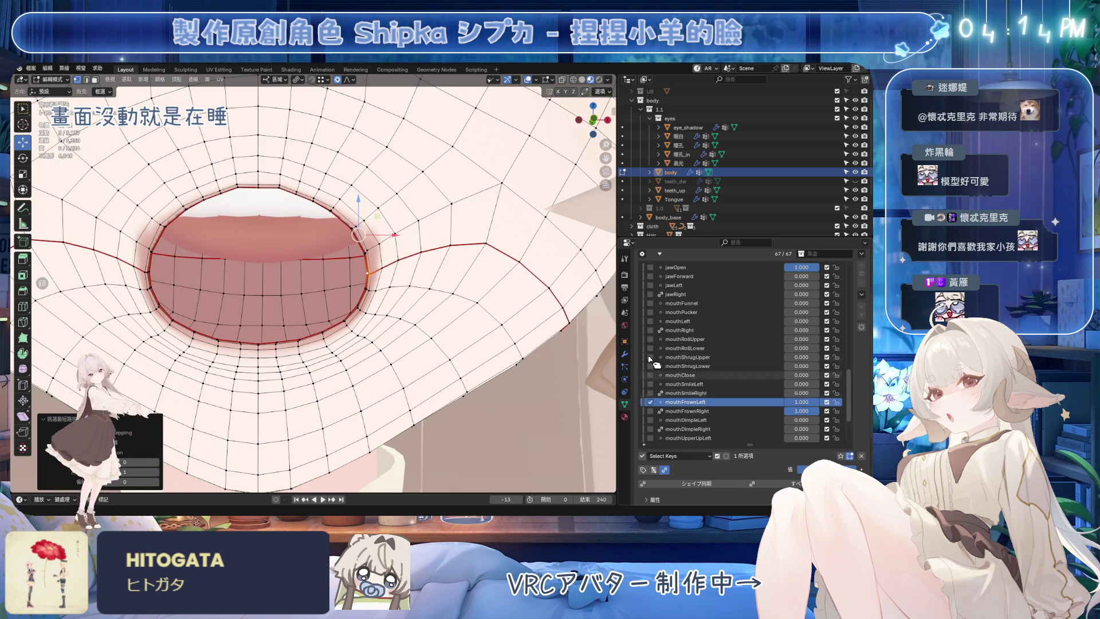
scroll(314, 285, "up", 3)
key("g")
key("z")
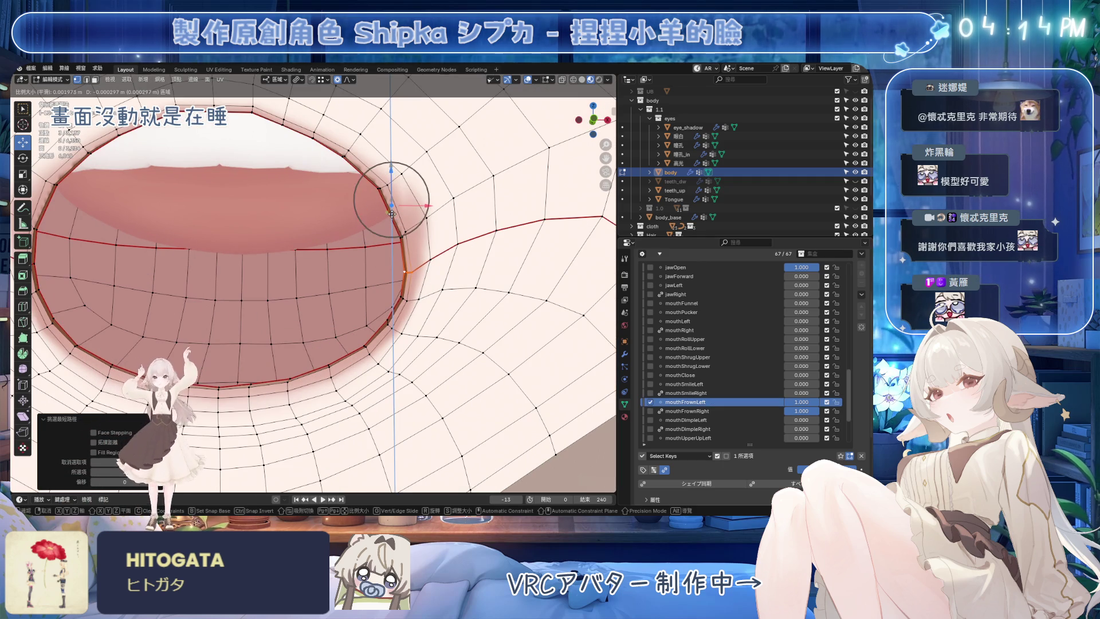
scroll(392, 206, "down", 4)
left_click(391, 206)
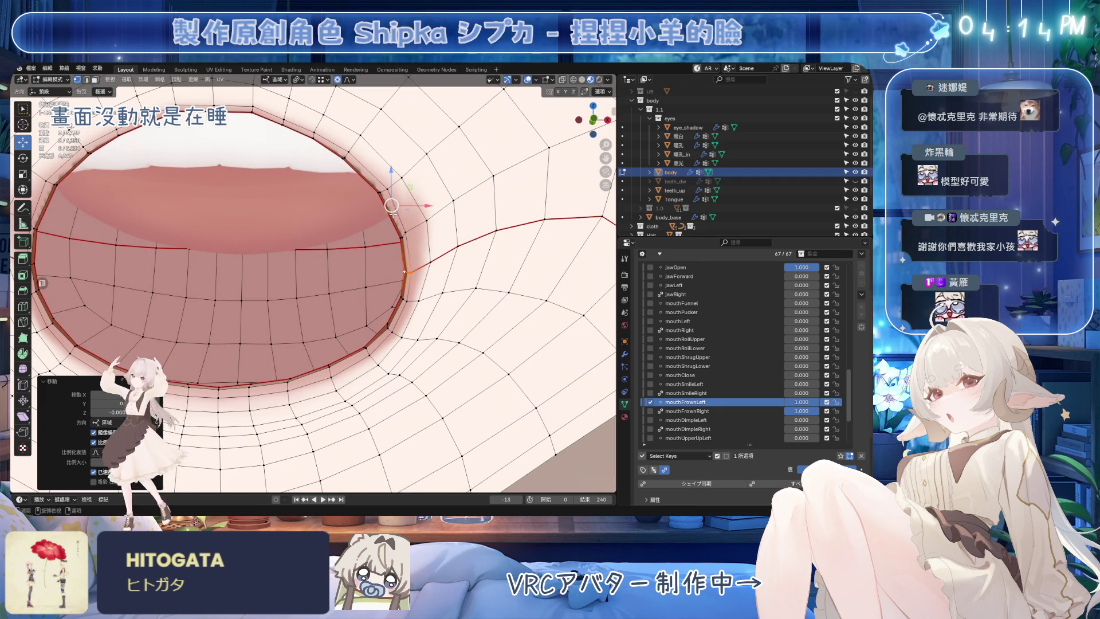
Step: Lower an upper-lip vertex on Z, then make mouthFrownRight the active shape key
left_click(344, 158)
key("g")
key("z")
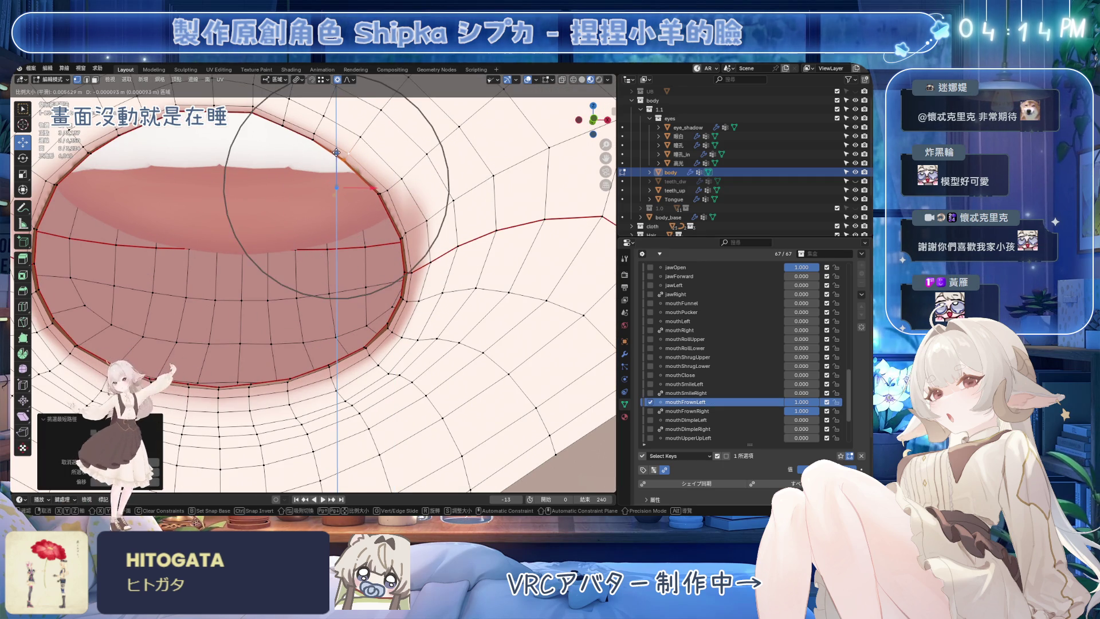
scroll(336, 163, "up", 3)
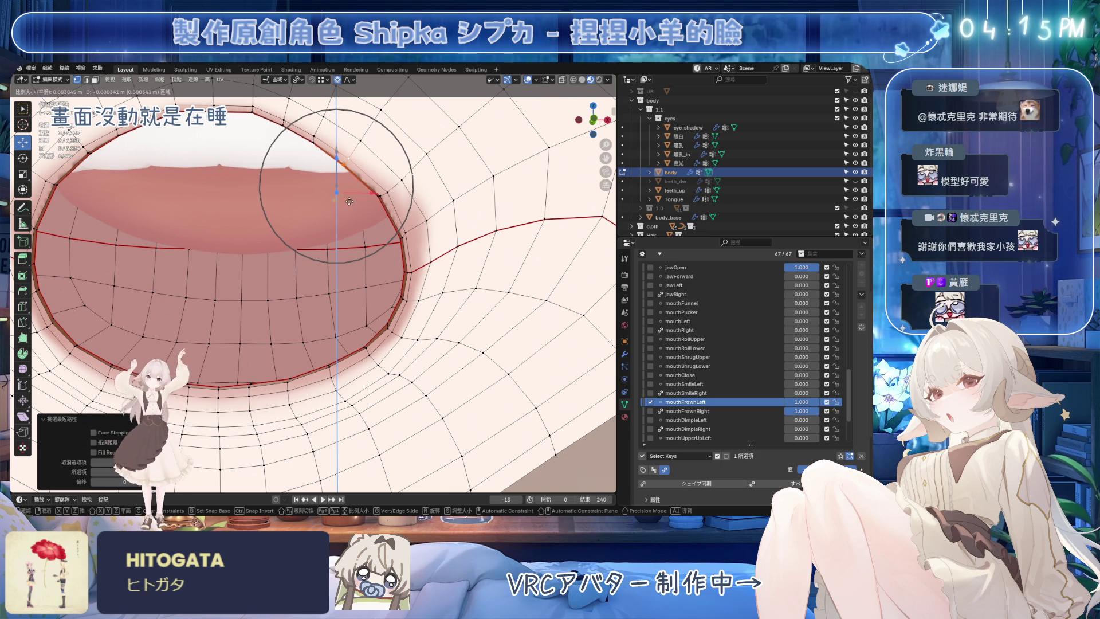
left_click(345, 232)
scroll(423, 307, "down", 2)
scroll(423, 306, "down", 2)
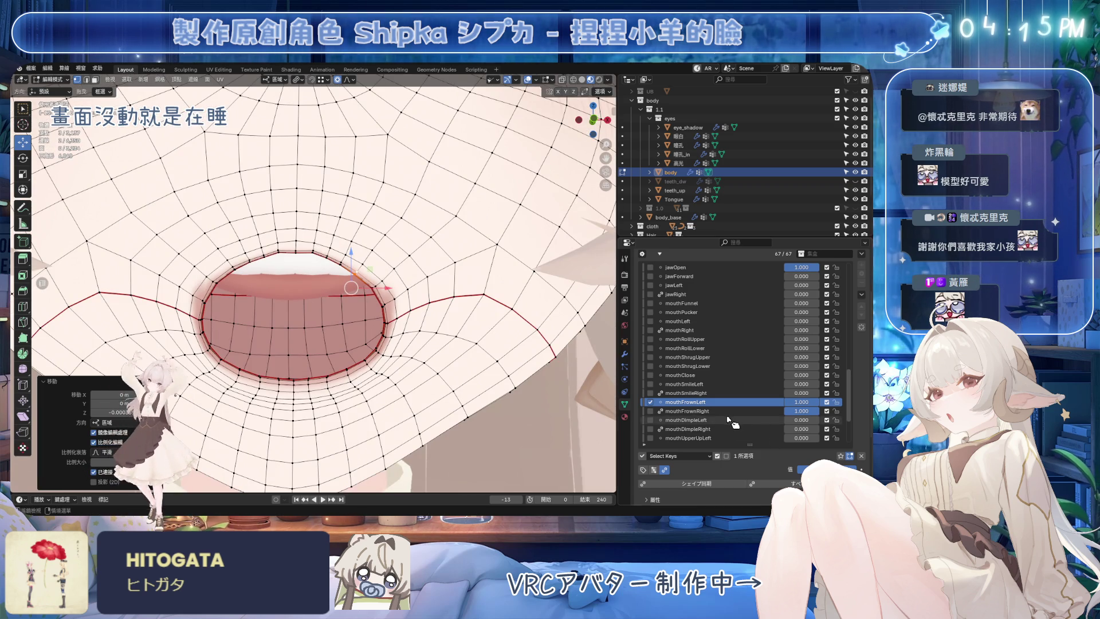
left_click(688, 411)
scroll(504, 132, "down", 2)
scroll(504, 133, "down", 3)
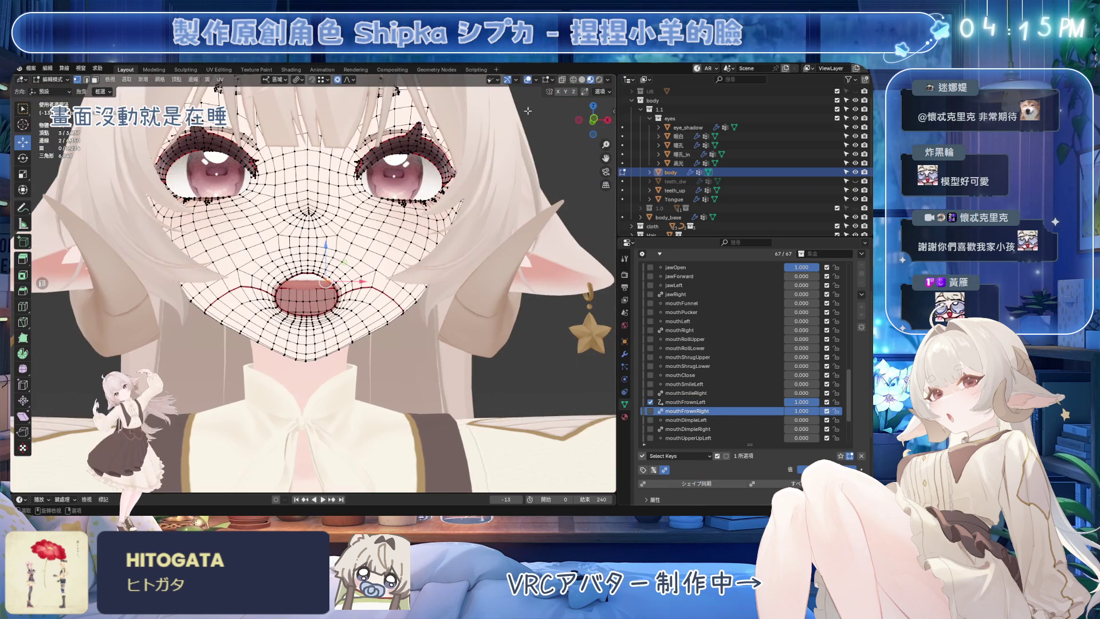
Step: Preview in object mode, save, set jawOpen to 0 to close the mouth, face the head front-on, and re-enter edit mode
key("Tab")
middle_click_drag(537, 86, 407, 305)
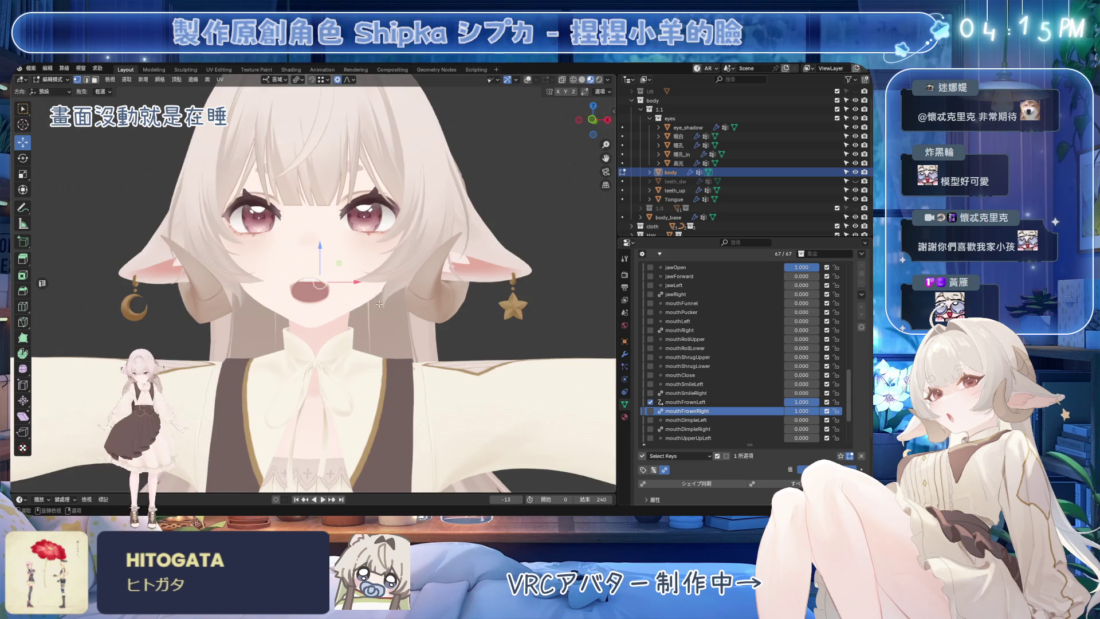
scroll(516, 281, "down", 4)
key("ctrl+s")
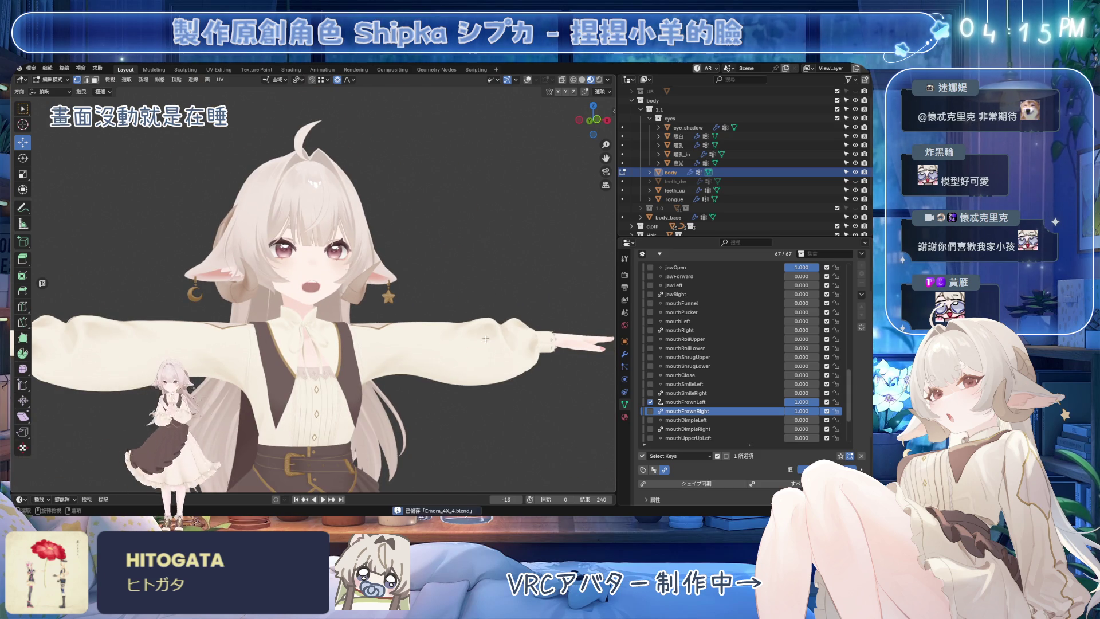
middle_click_drag(447, 297, 446, 314, "shift")
scroll(448, 314, "up", 3)
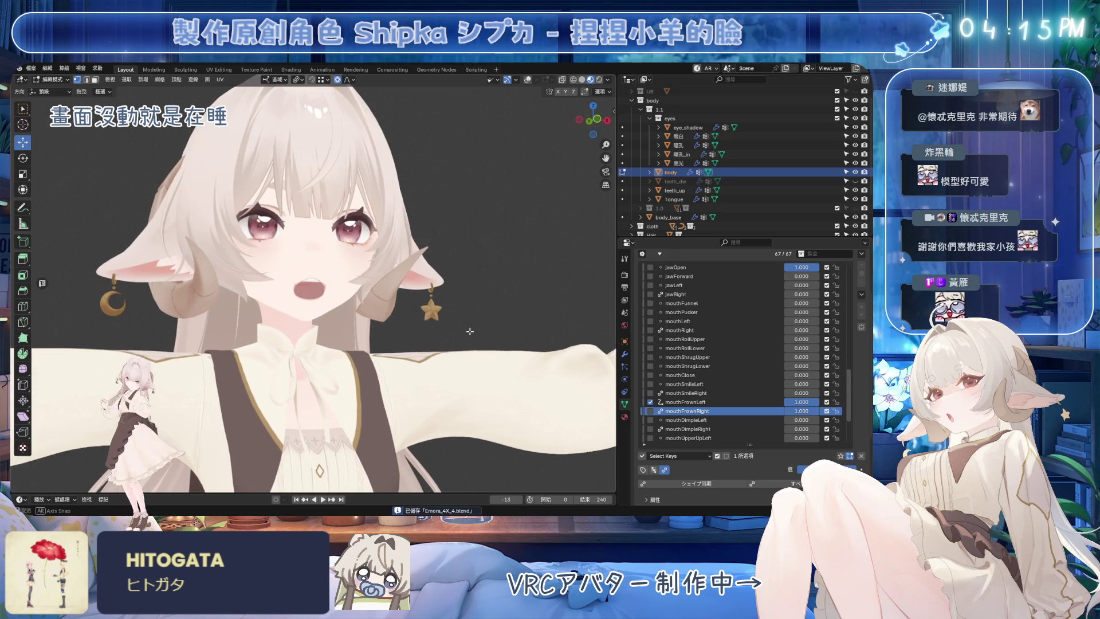
mouse_move(812, 402)
left_mouse_down()
mouse_move(801, 401)
mouse_move(825, 402)
left_mouse_up()
left_click_drag(804, 267, 784, 295)
mouse_move(812, 402)
left_mouse_down()
mouse_move(795, 401)
mouse_move(799, 411)
left_mouse_up()
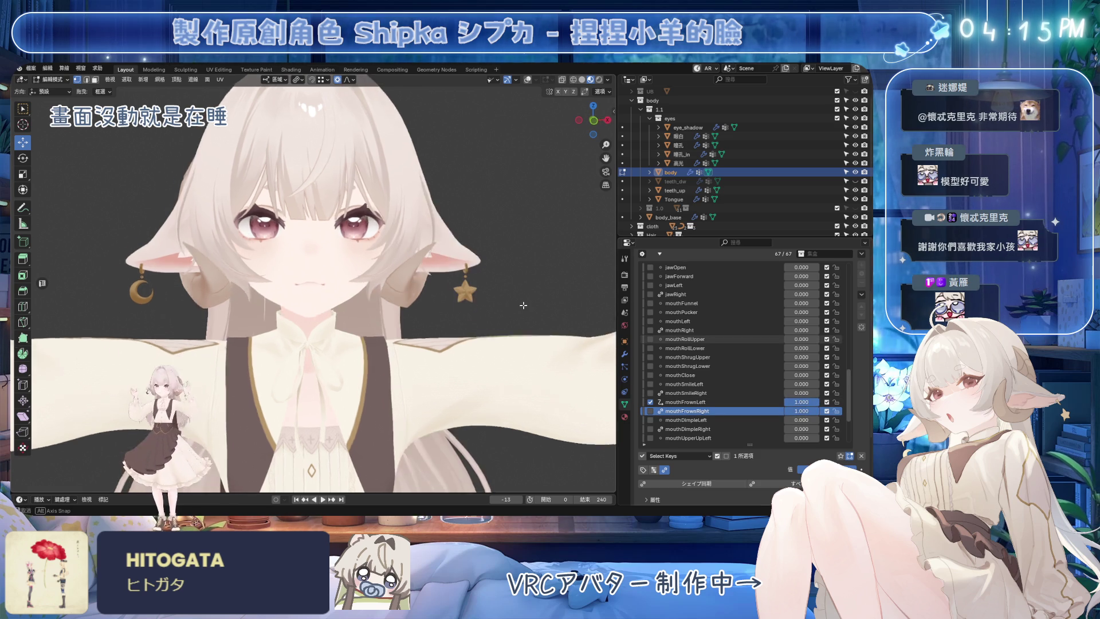
middle_click_drag(318, 283, 326, 257)
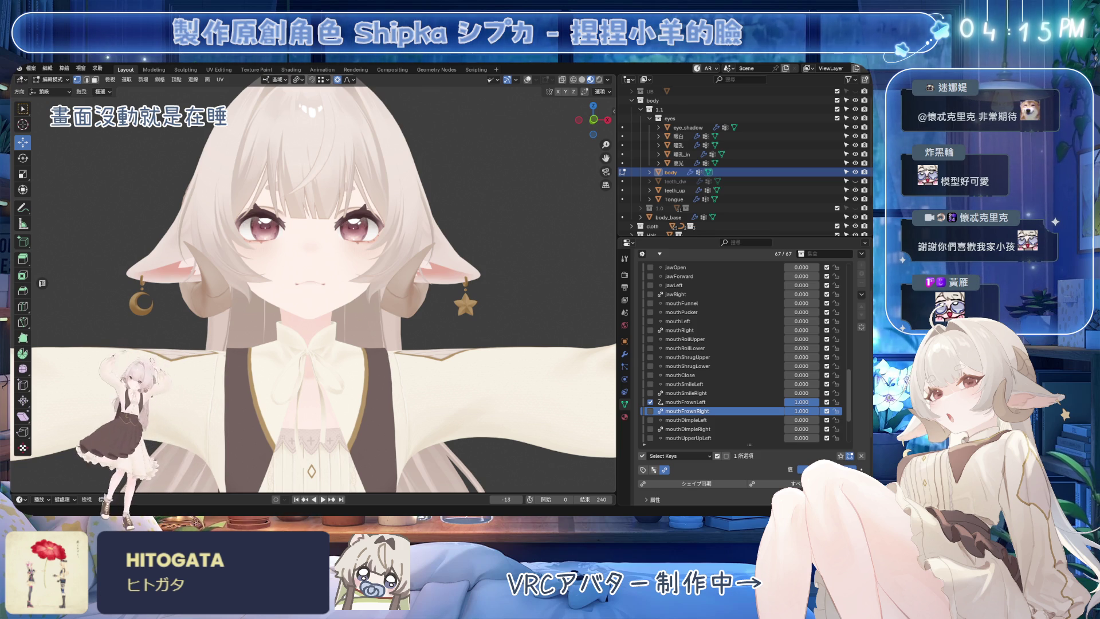
scroll(373, 306, "up", 3)
scroll(374, 306, "up", 3)
scroll(373, 306, "up", 2)
scroll(374, 306, "down", 2)
key("Tab")
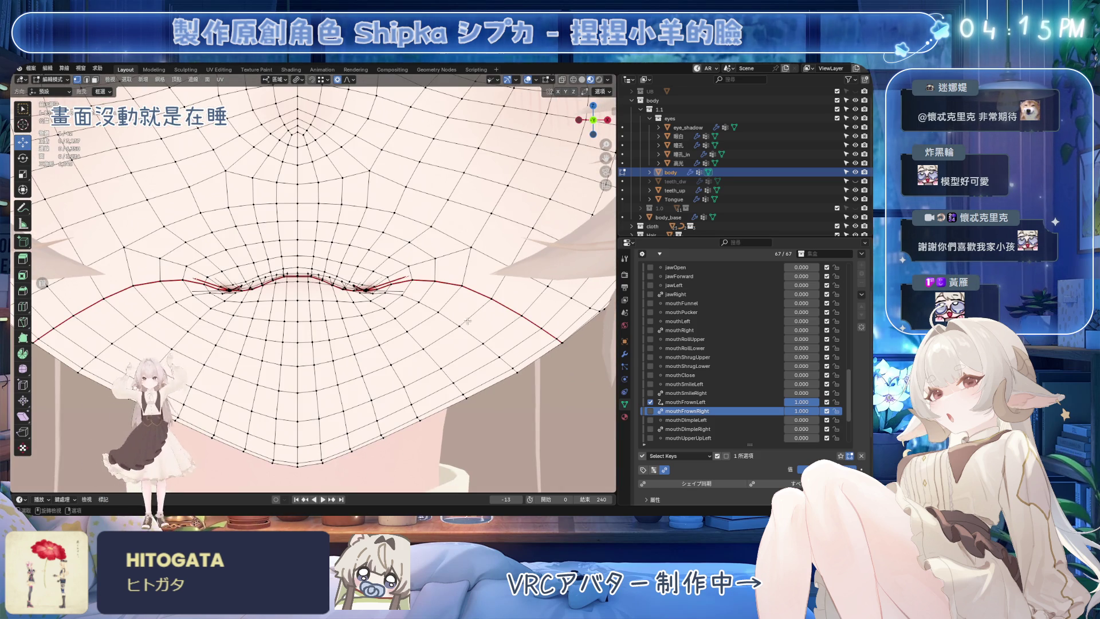
Step: Activate mouthFrownLeft, zero mouthFrownRight, and rotate the mouth-corner vertex's edges
key("BackSpace")
left_click(696, 401)
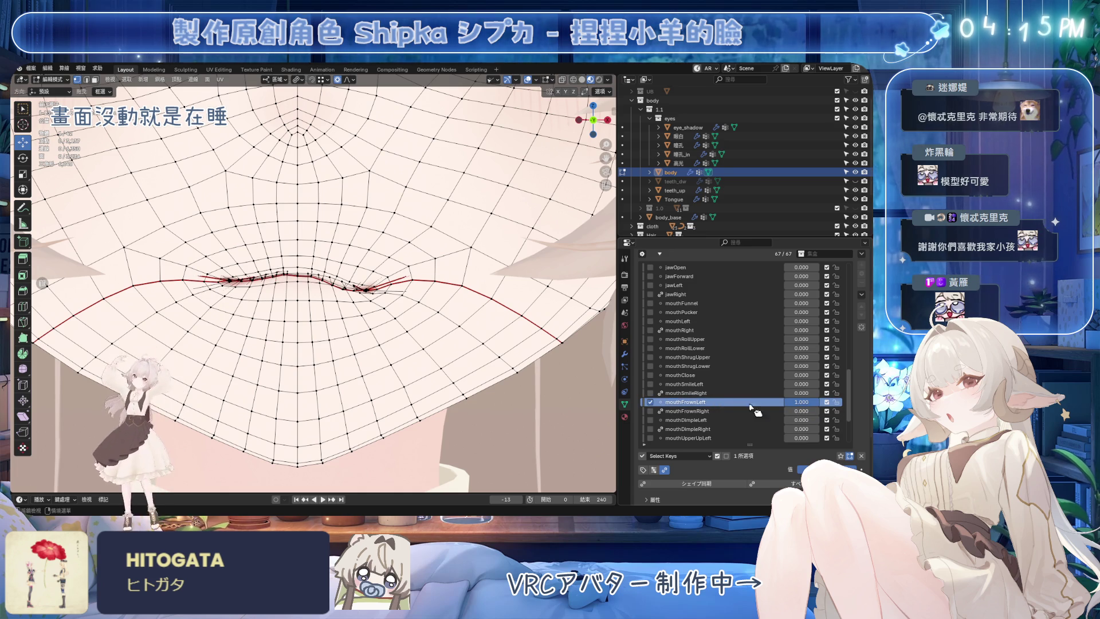
scroll(422, 317, "up", 2)
scroll(423, 314, "up", 2)
scroll(428, 327, "up", 1)
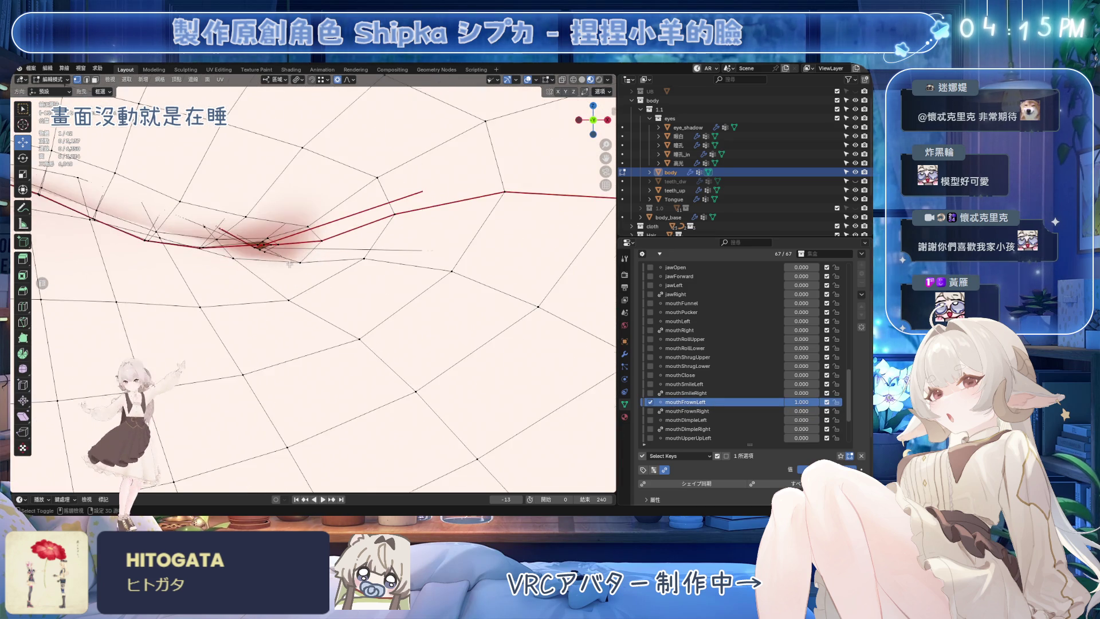
scroll(435, 340, "up", 2)
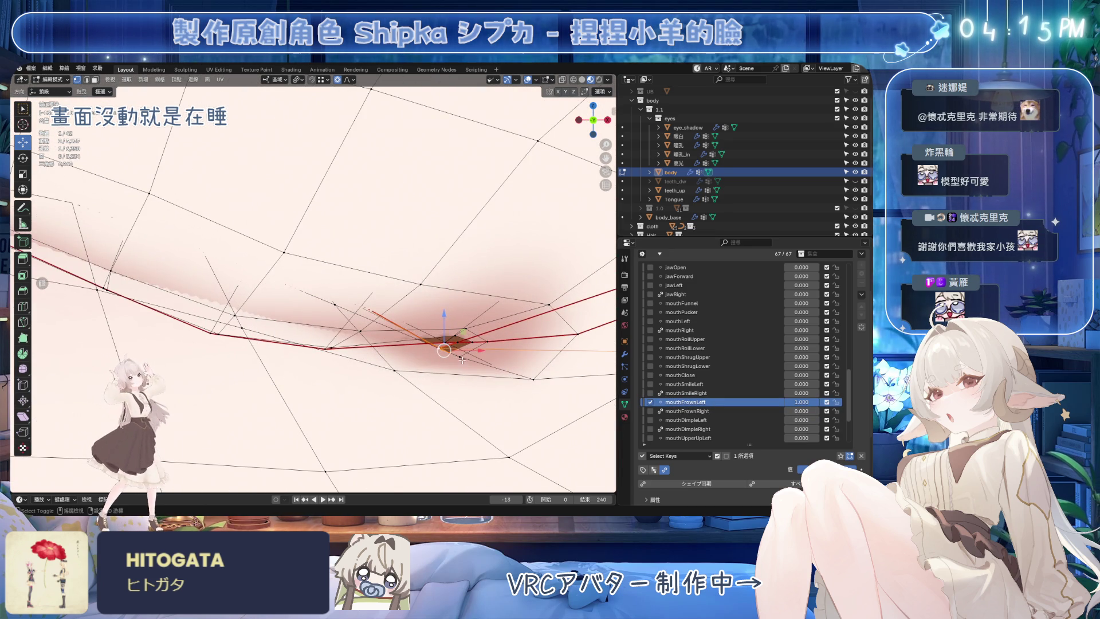
left_click(455, 345)
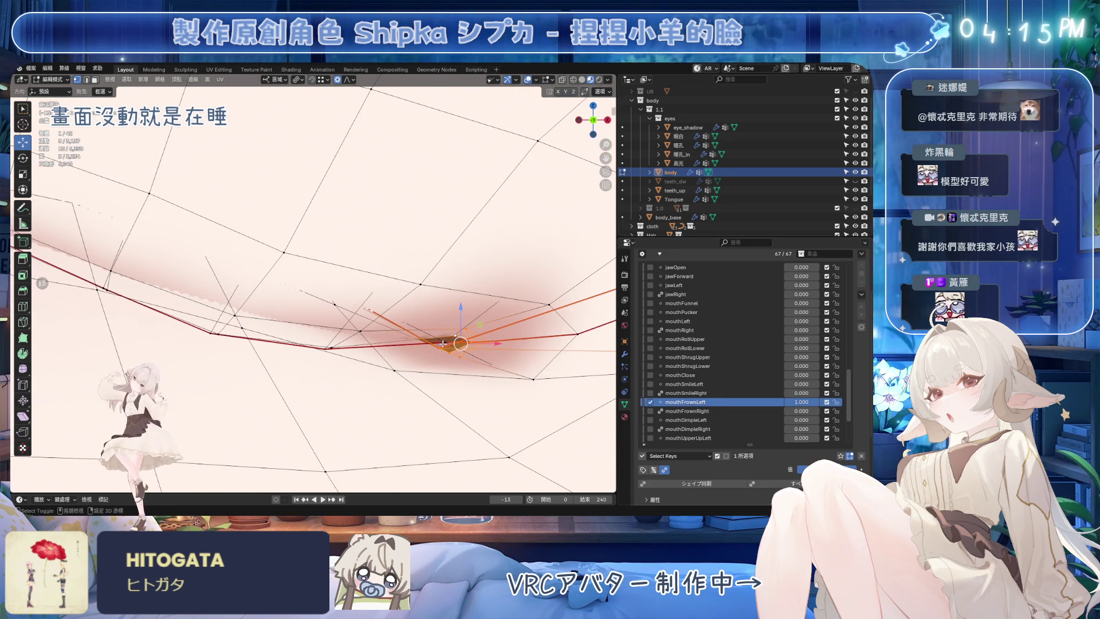
scroll(443, 344, "down", 2)
scroll(464, 343, "down", 2)
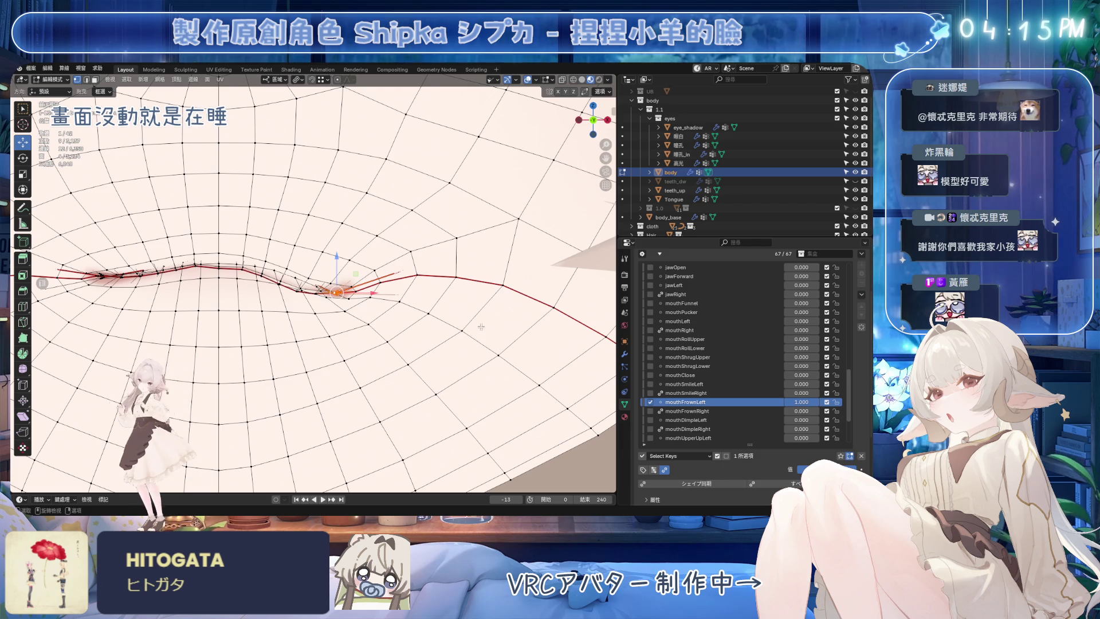
scroll(480, 326, "up", 3)
key("r")
left_click(459, 343)
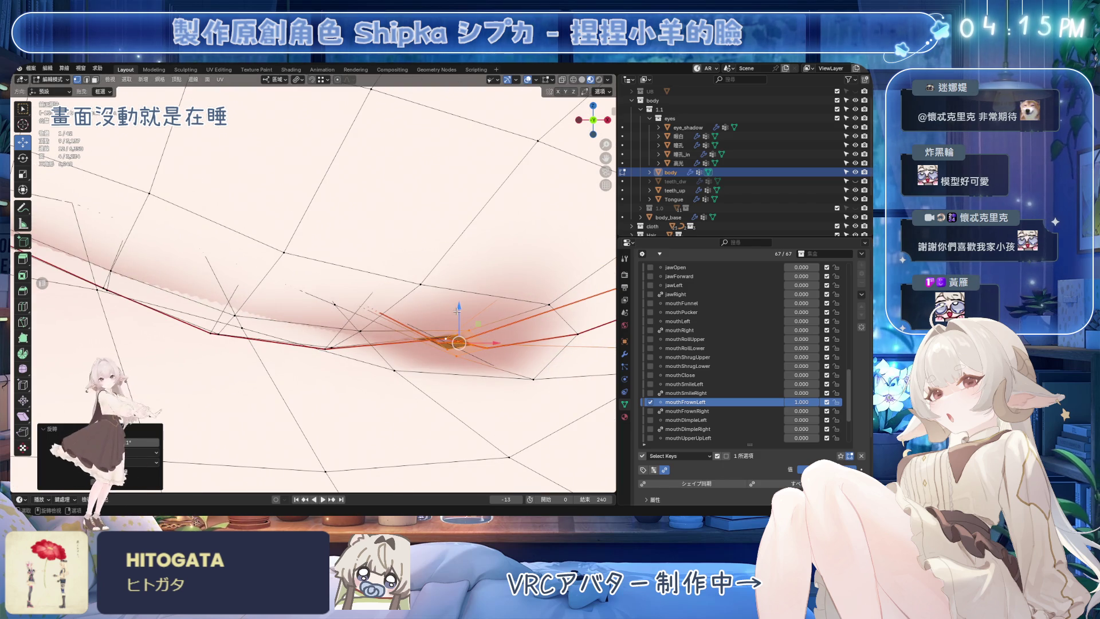
scroll(455, 314, "down", 2)
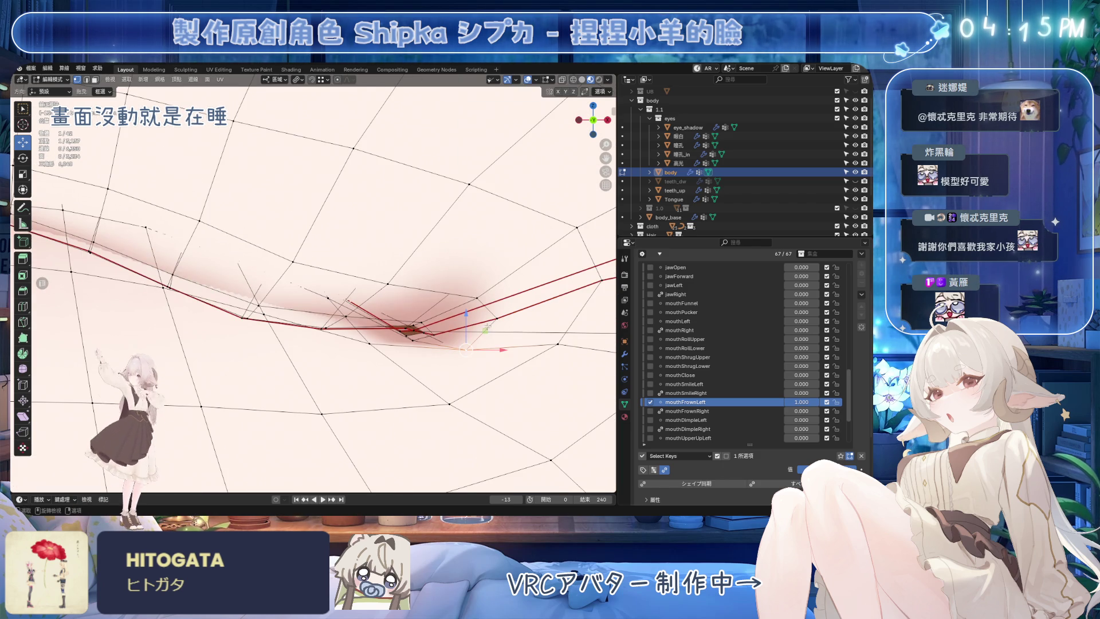
middle_click_drag(551, 347, 551, 304, "shift")
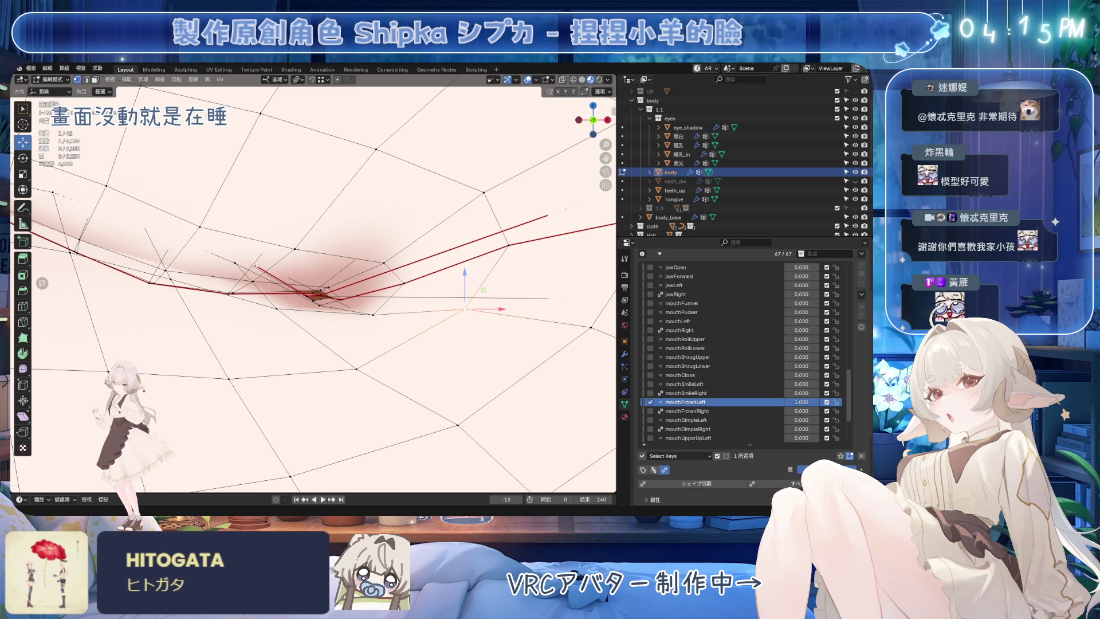
middle_click_drag(551, 344, 550, 307, "shift")
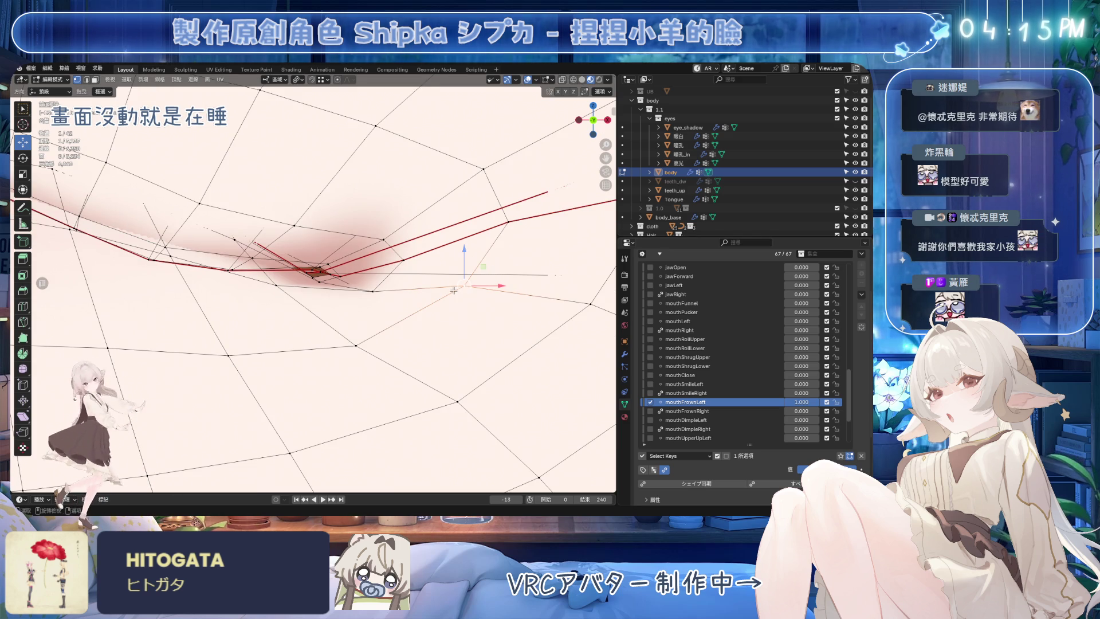
middle_click_drag(327, 361, 292, 354)
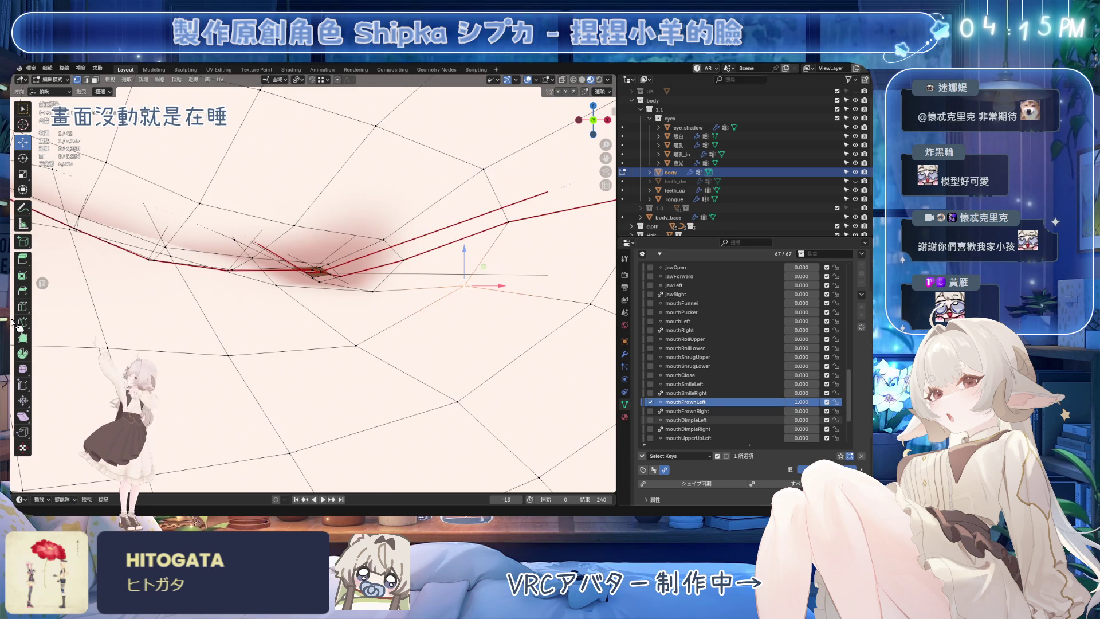
Step: Slide the corner vertex along its edges, scrubbing mouthFrownLeft to check the deformation
key("g")
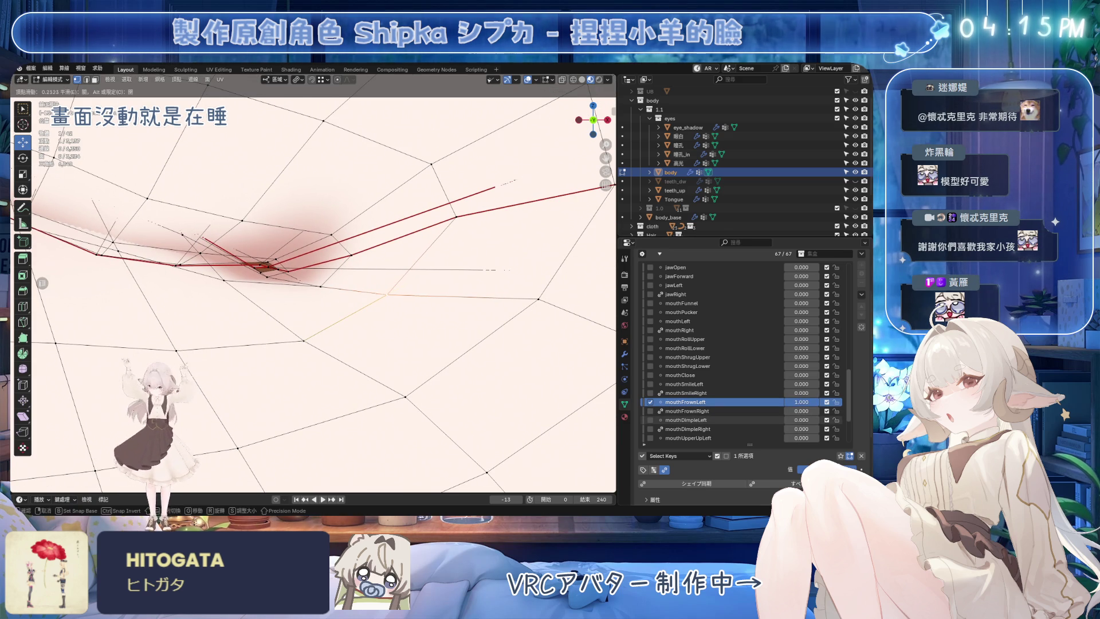
left_click(81, 300)
key("g")
key("g")
left_click(81, 300)
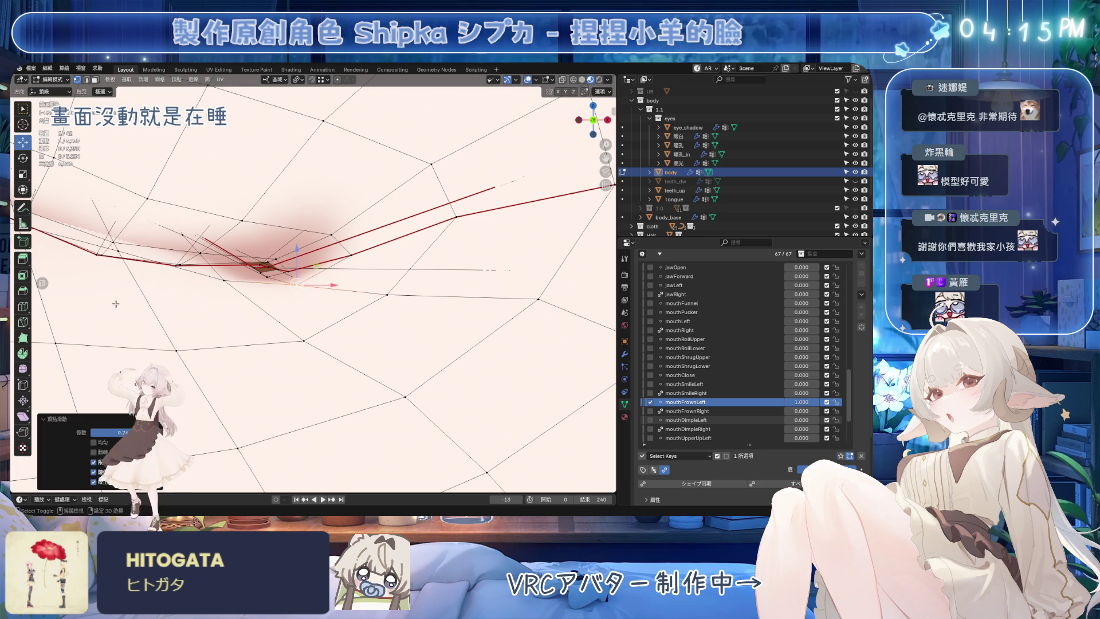
mouse_move(820, 402)
left_mouse_down()
mouse_move(803, 402)
mouse_move(837, 401)
left_mouse_up()
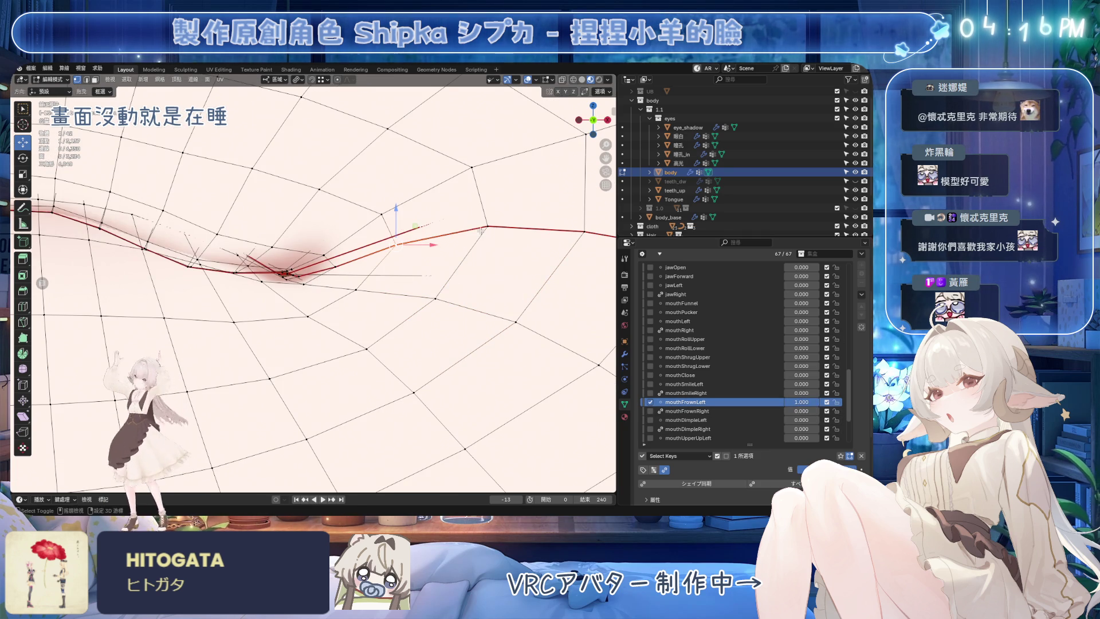
key("g")
key("g")
key("Return")
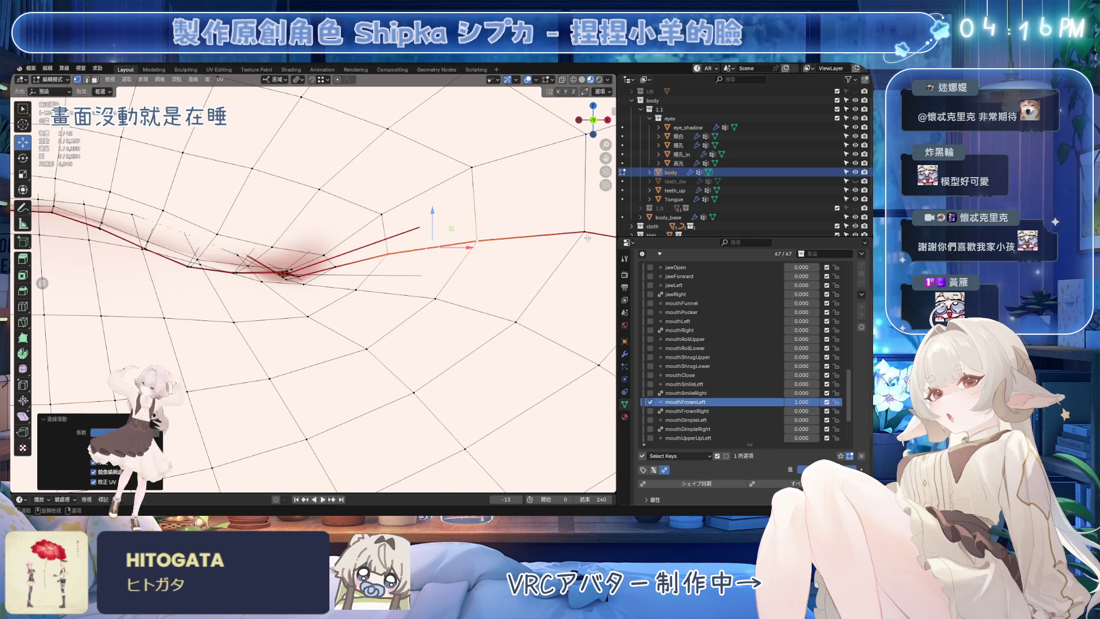
left_click_drag(803, 400, 817, 402)
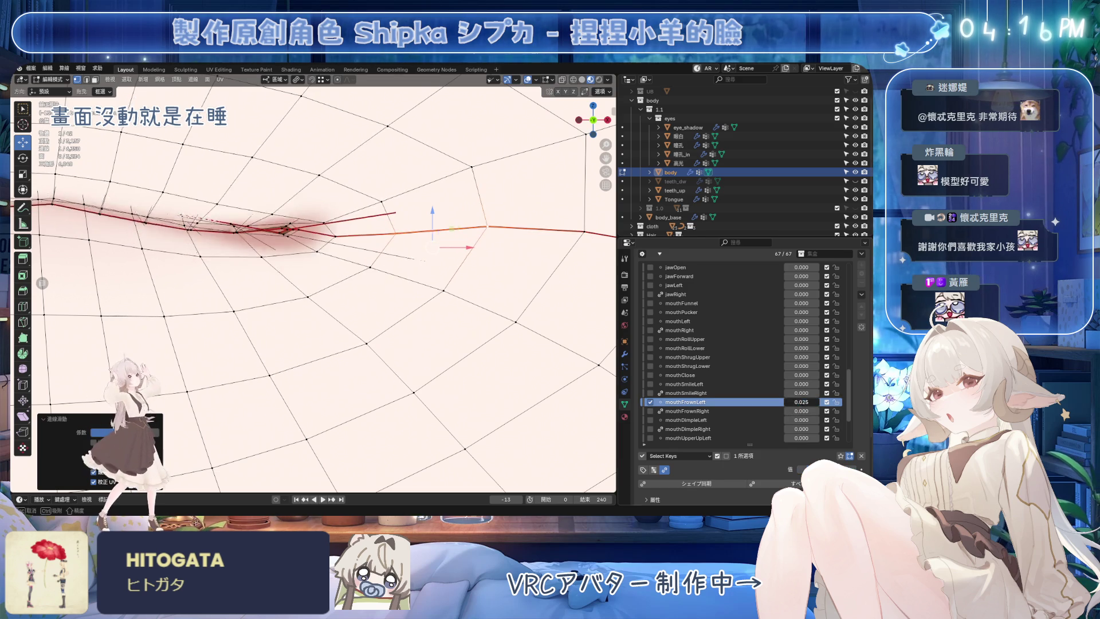
scroll(367, 262, "up", 5)
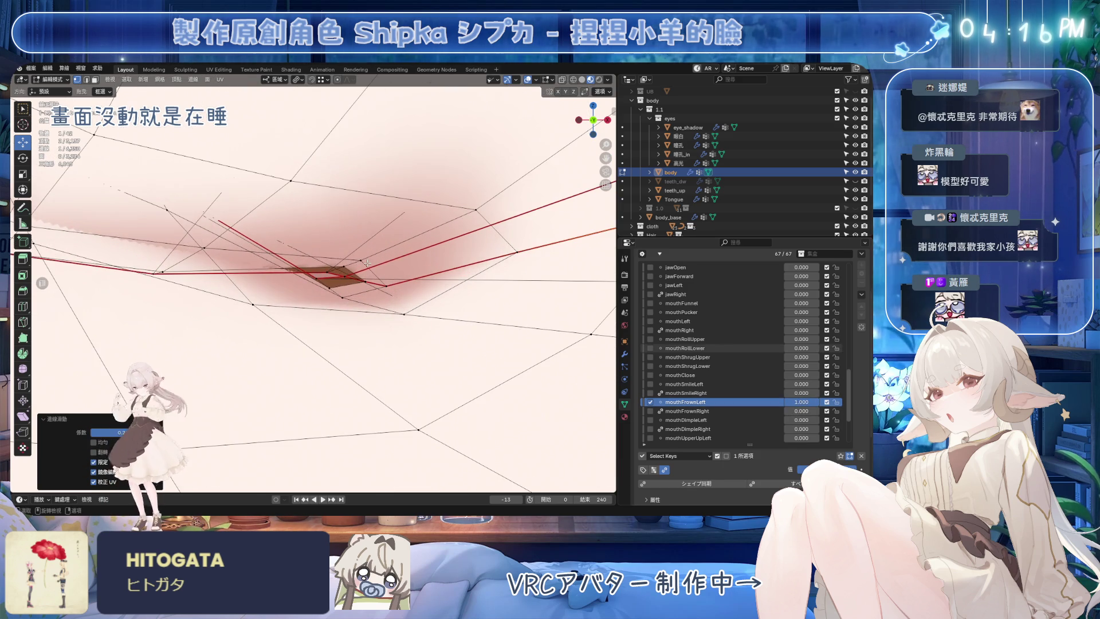
Step: Try further corner moves and cancel them, then hide the wireframe to view the reshaped mouth
middle_click_drag(286, 276, 319, 263)
key("g")
key("Escape")
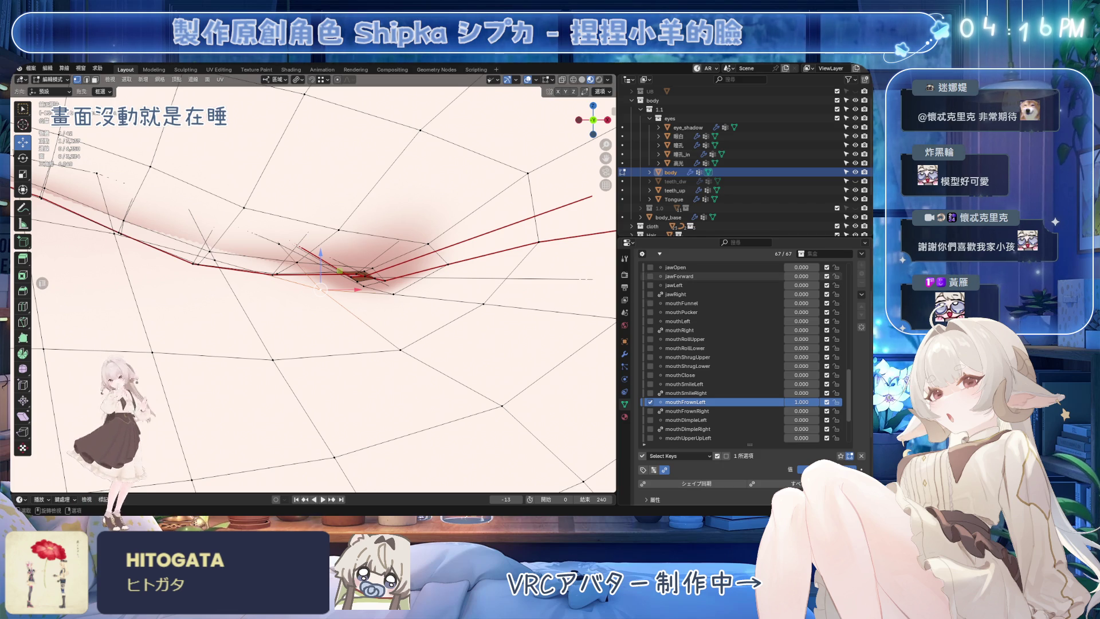
key("g")
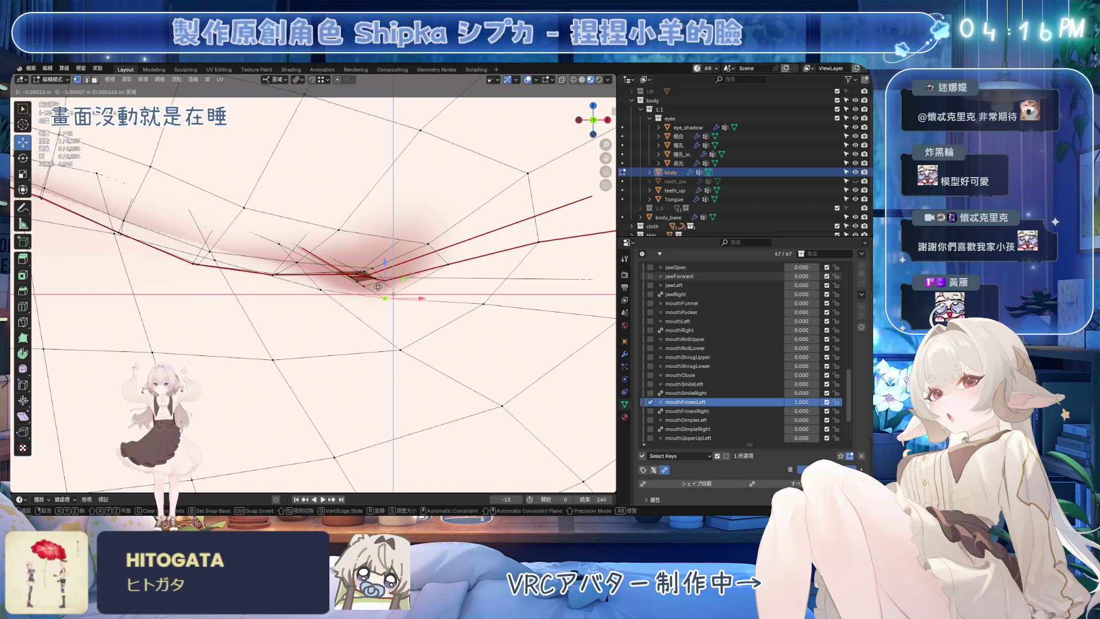
key("Escape")
scroll(482, 177, "down", 2)
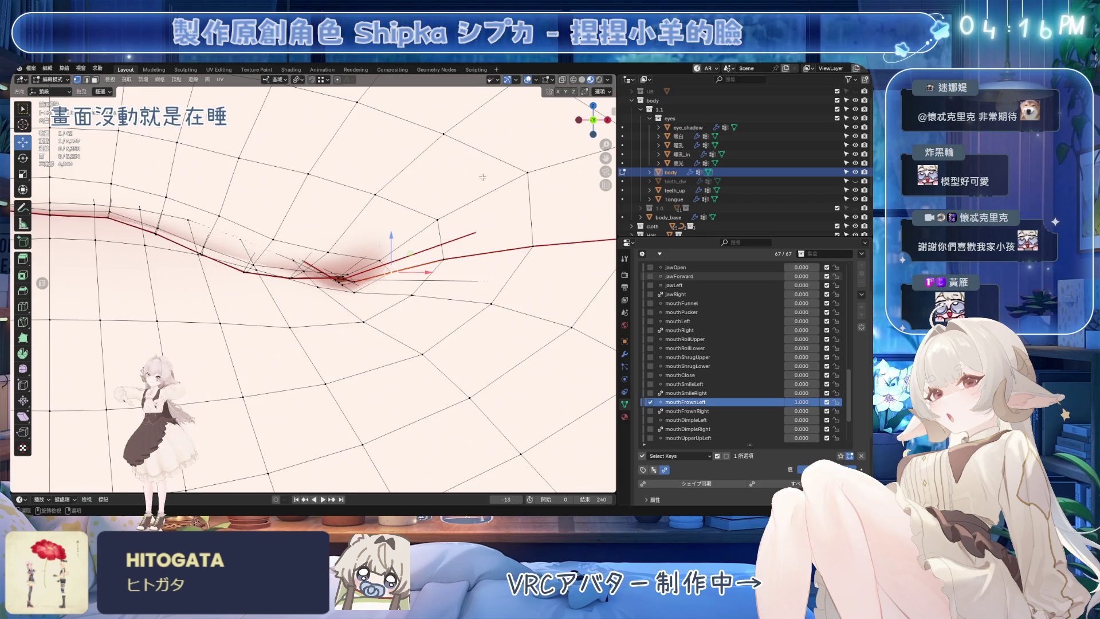
left_click(528, 79)
mouse_move(344, 284)
middle_mouse_down()
mouse_move(327, 268)
mouse_move(365, 301)
mouse_move(356, 291)
middle_mouse_up()
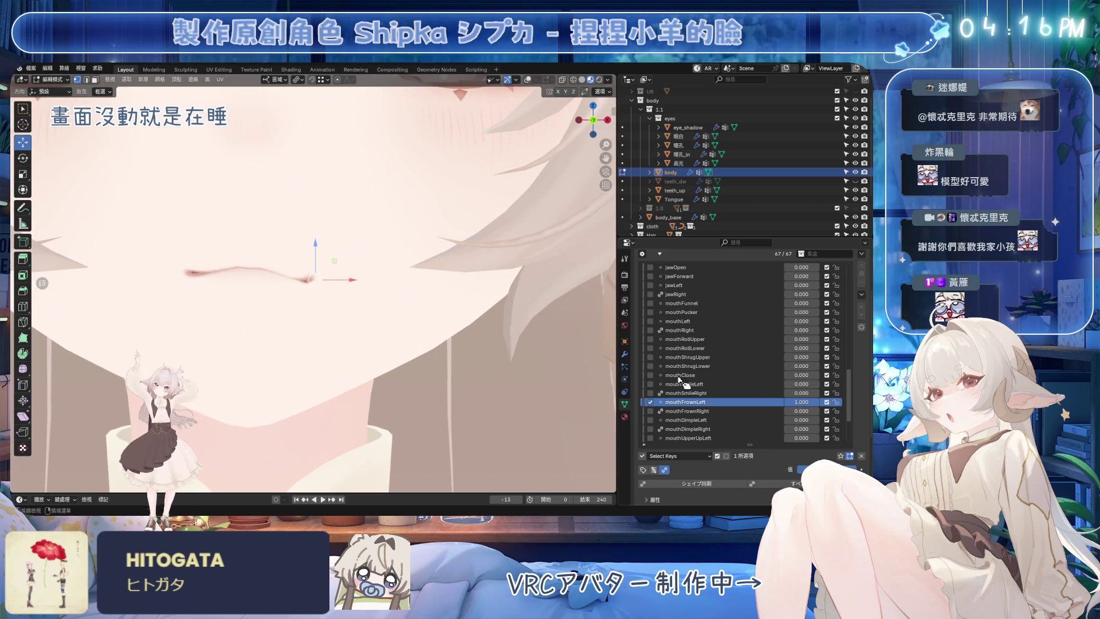
Step: Save, then preview mouthFrownLeft, mouthFrownRight and jawOpen at full strength on the avatar
key("ctrl+s")
mouse_move(812, 402)
left_mouse_down()
mouse_move(794, 402)
mouse_move(825, 402)
left_mouse_up()
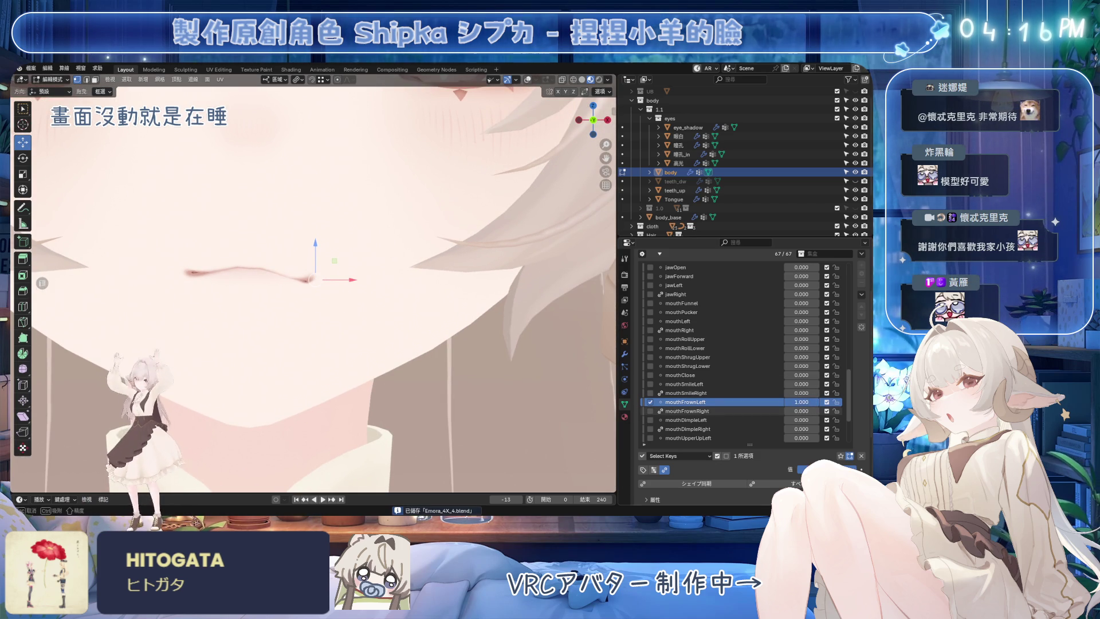
scroll(314, 265, "up", 4)
scroll(314, 266, "up", 2)
scroll(314, 266, "down", 3)
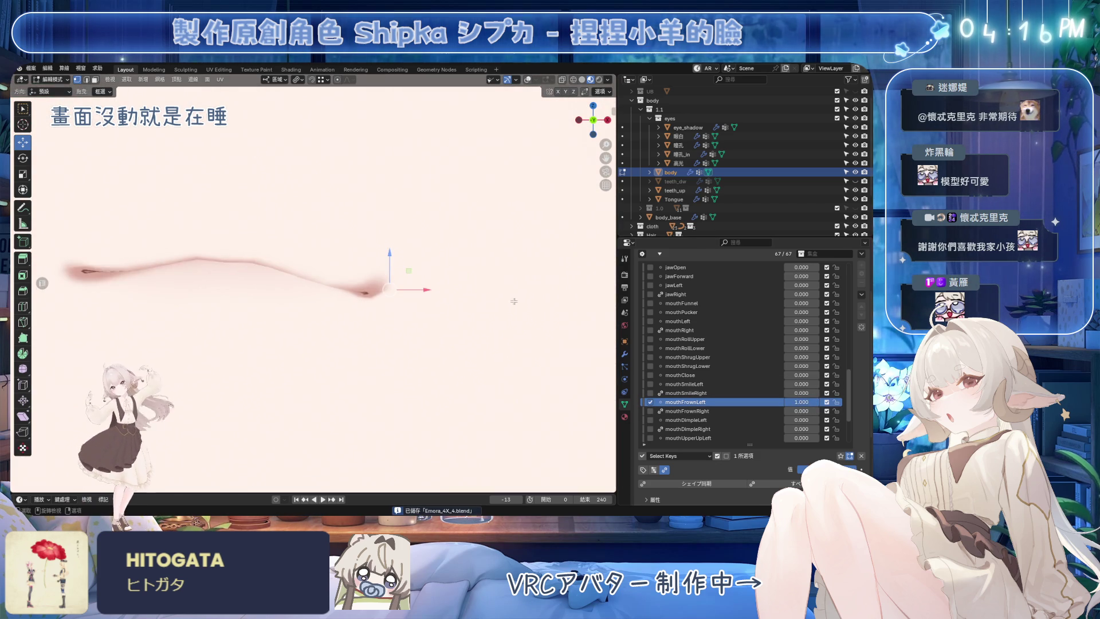
left_click(687, 411)
left_click_drag(799, 411, 837, 412)
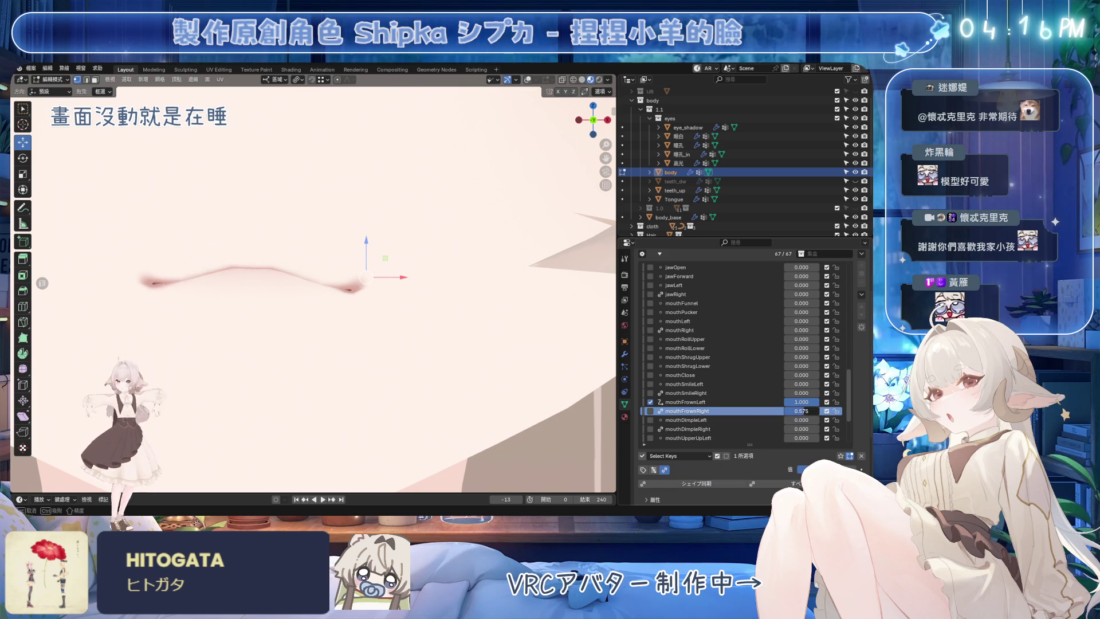
left_click_drag(795, 267, 828, 267)
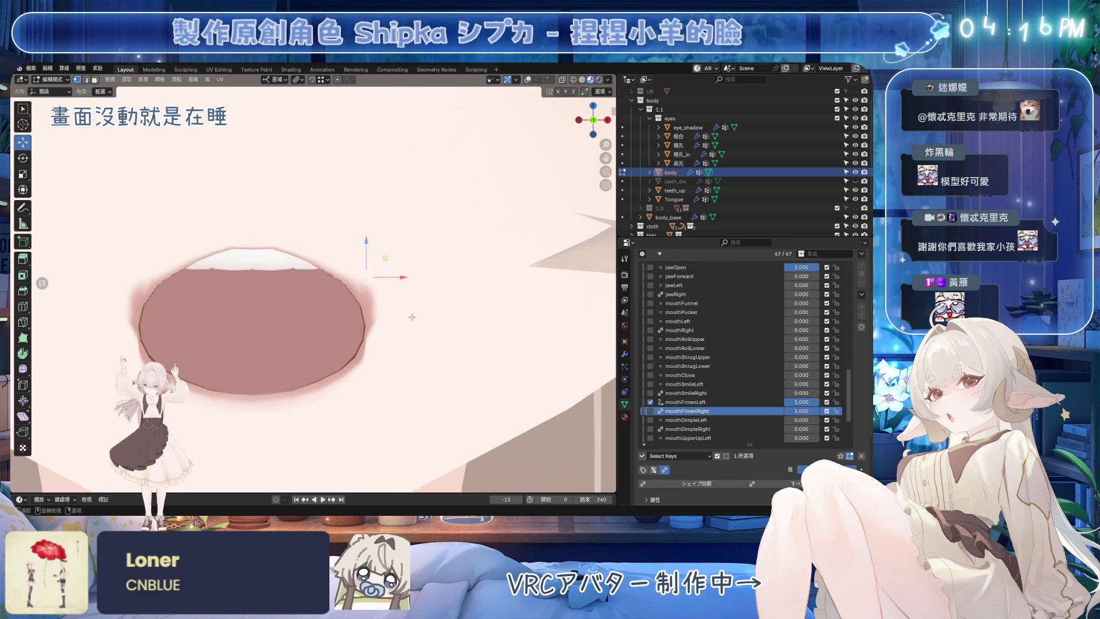
scroll(444, 319, "down", 5)
scroll(443, 319, "up", 3)
Step: Save again and clear all shape key weights so jawOpen and both frown keys read 0.000
key("ctrl+s")
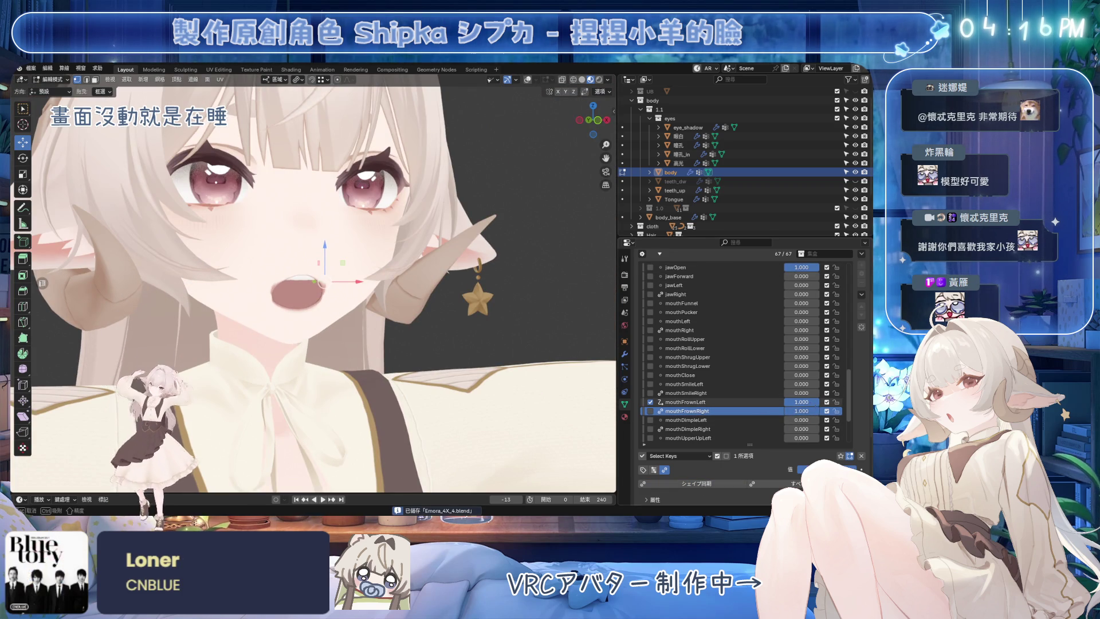
left_click_drag(803, 401, 778, 401)
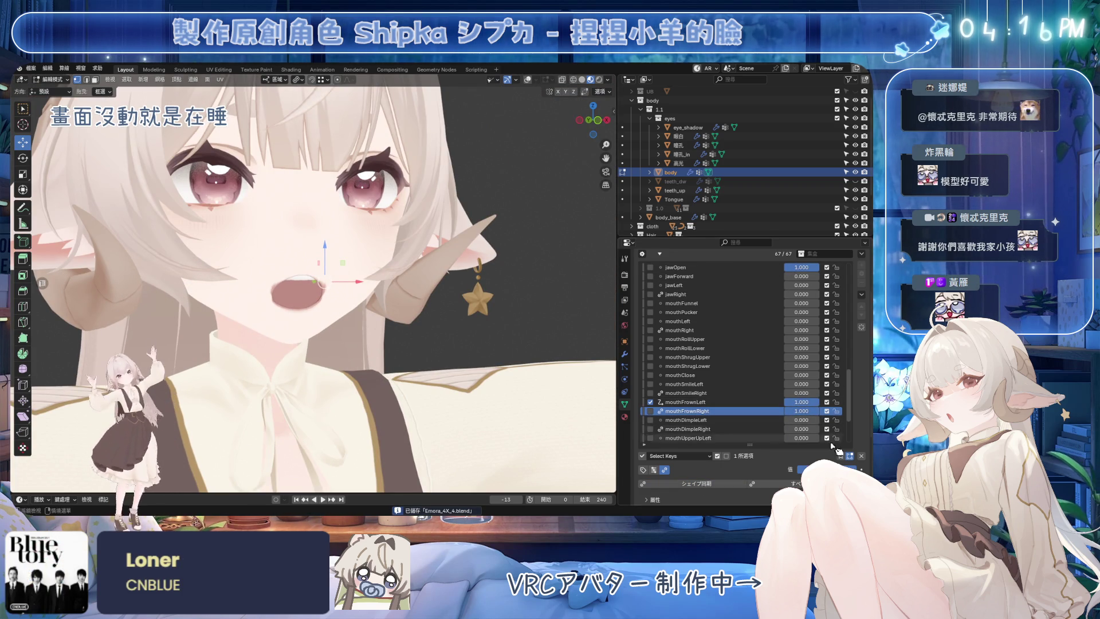
mouse_move(430, 318)
middle_mouse_down()
mouse_move(448, 328)
mouse_move(434, 339)
middle_mouse_up()
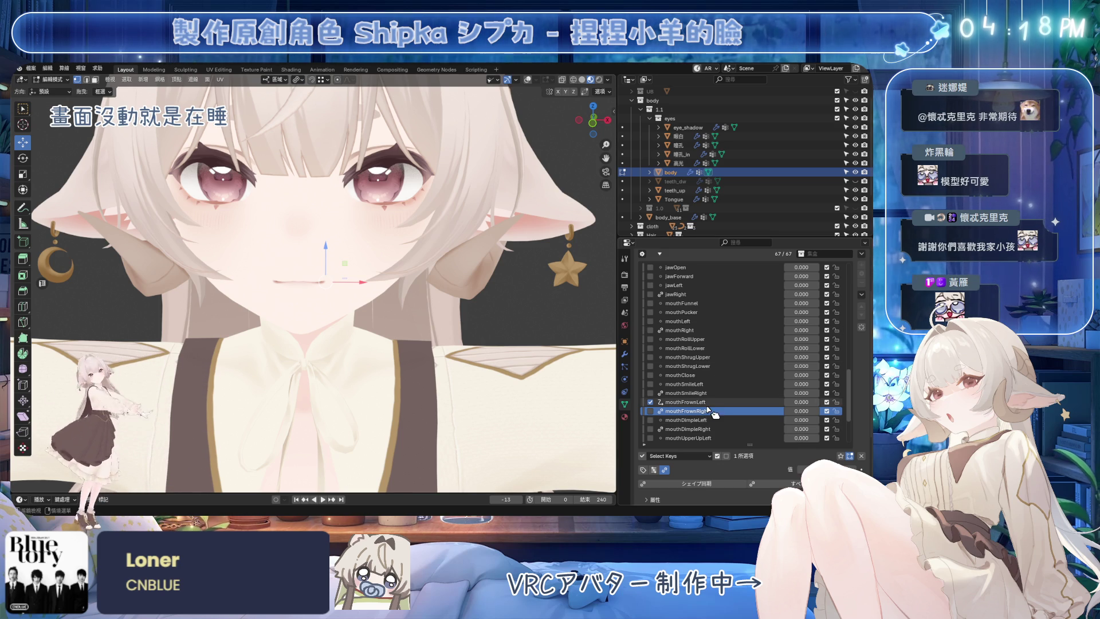
Step: Make mouthDimpleLeft active at 1.000 and enter Edit Mode on the mouth mesh
left_click(656, 402)
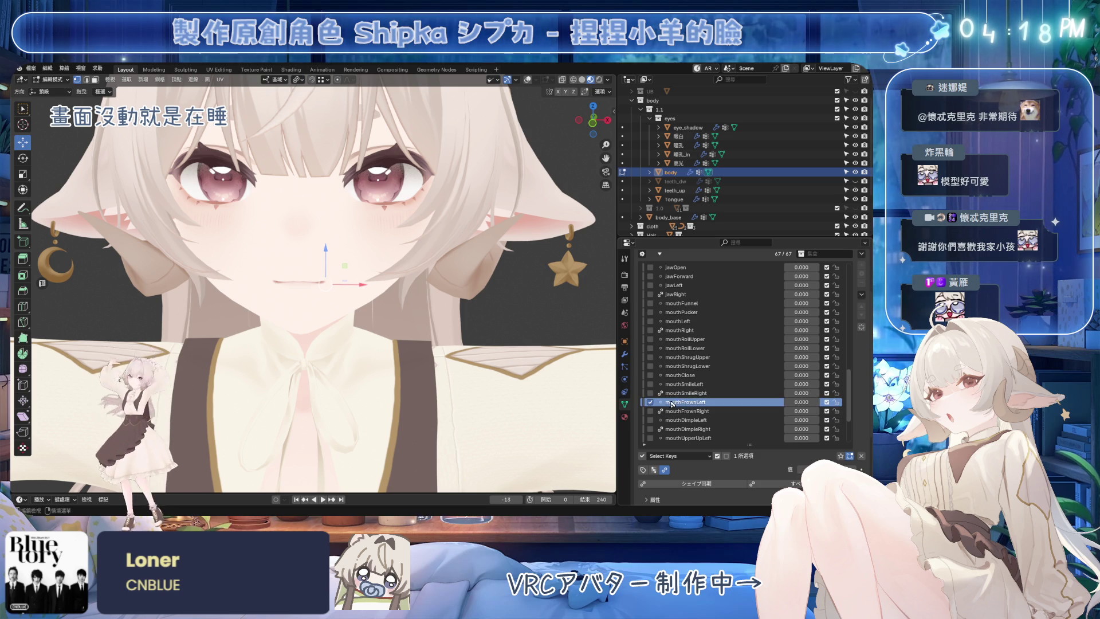
left_click(680, 419)
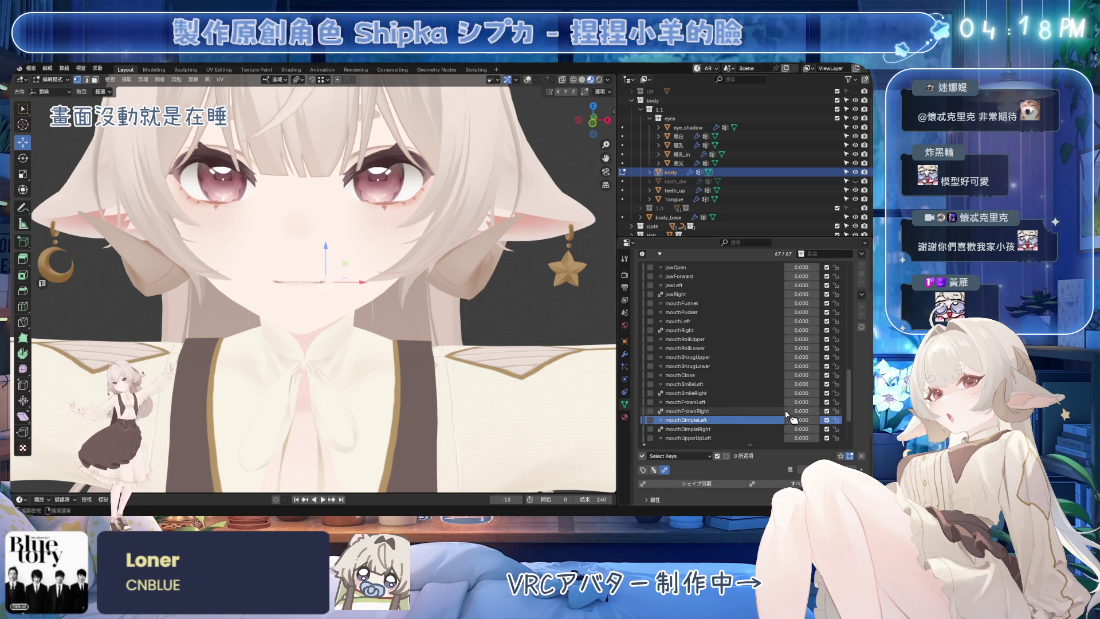
left_click_drag(801, 419, 825, 420)
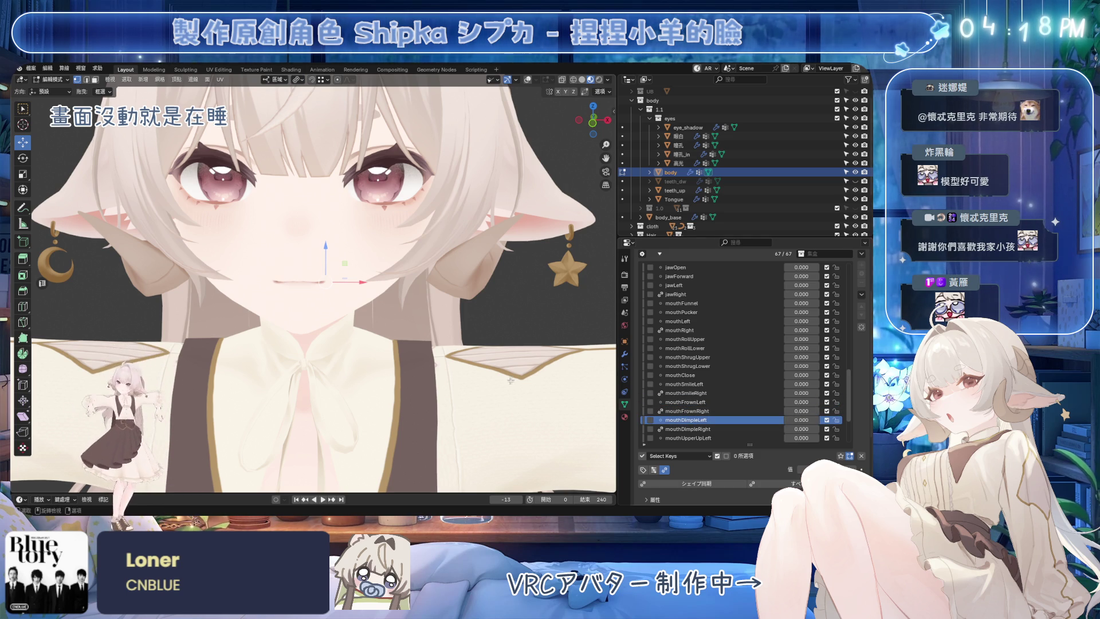
scroll(450, 321, "down", 1)
scroll(450, 322, "down", 1)
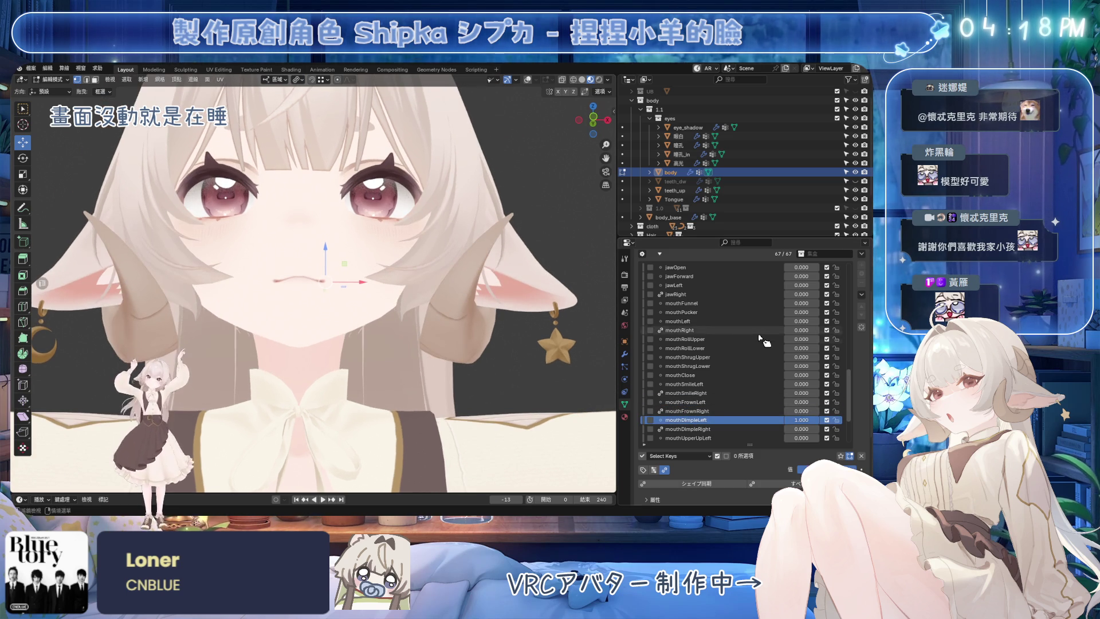
scroll(730, 361, "down", 5)
scroll(393, 330, "up", 3)
scroll(393, 331, "up", 2)
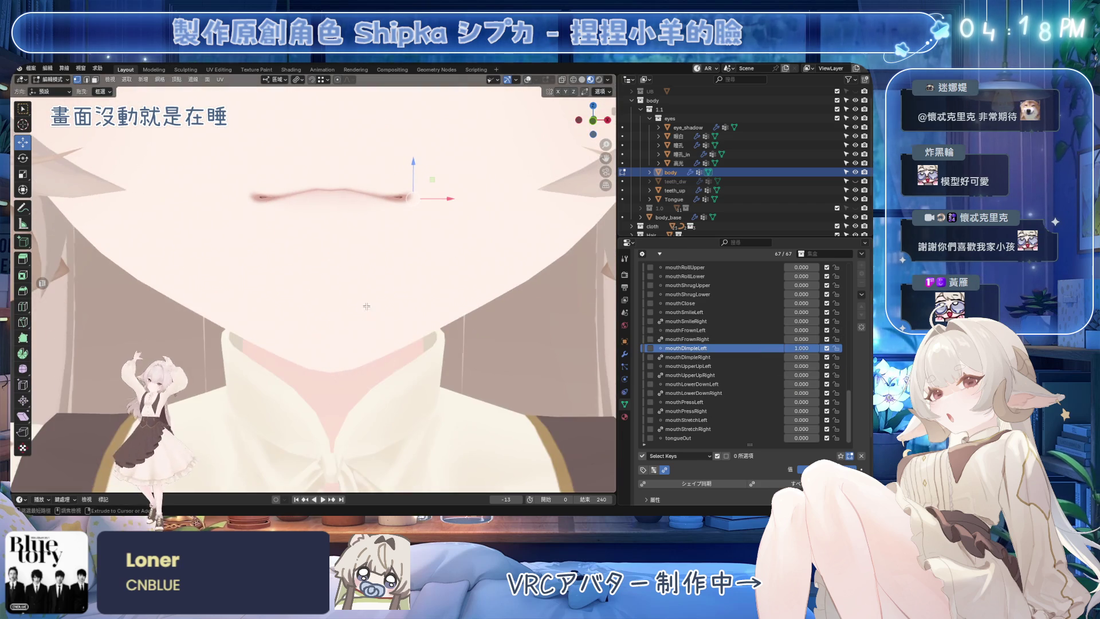
key("ctrl+s")
key("Tab")
scroll(463, 299, "up", 2)
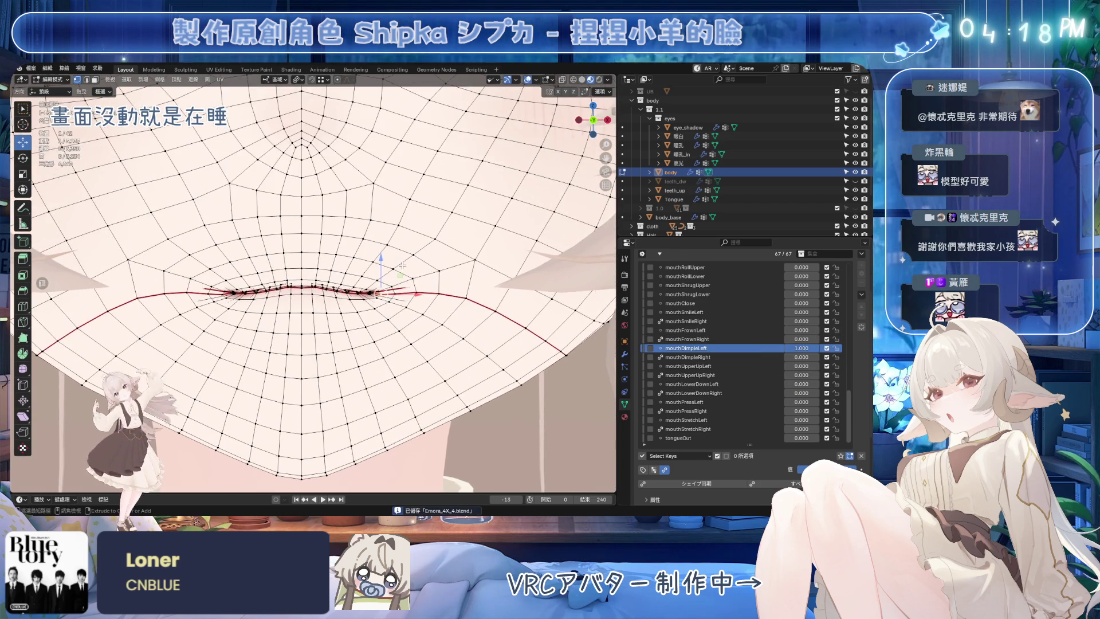
scroll(463, 297, "up", 2)
scroll(463, 298, "up", 2)
Step: Select the left mouth-corner vertices along the lip edge and save the blend file
middle_click_drag(462, 297, 398, 267)
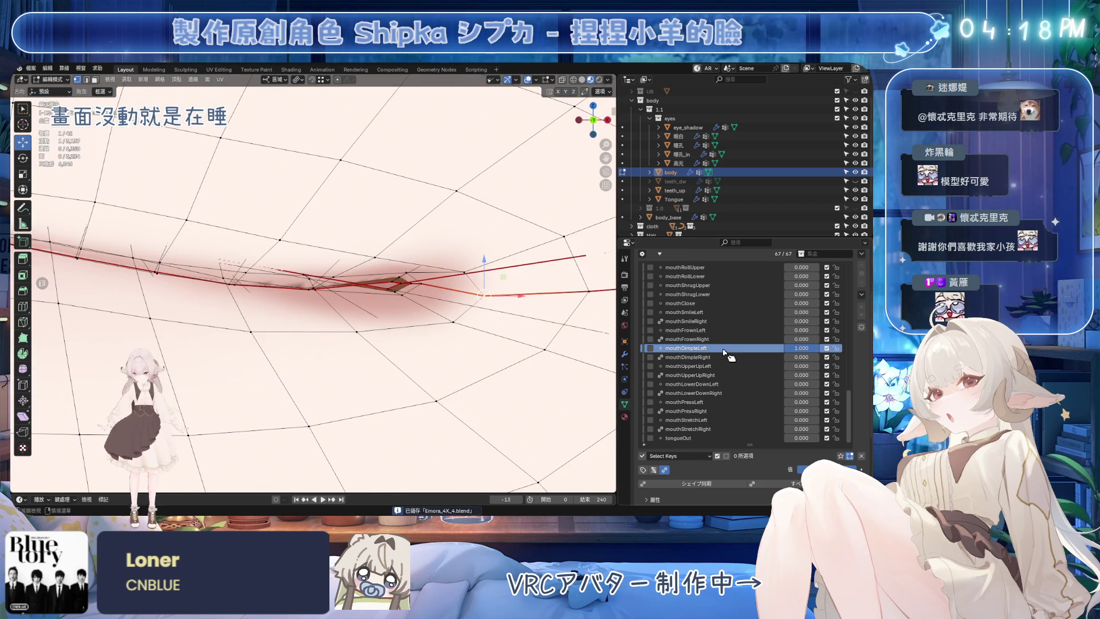
left_click(416, 285, "shift")
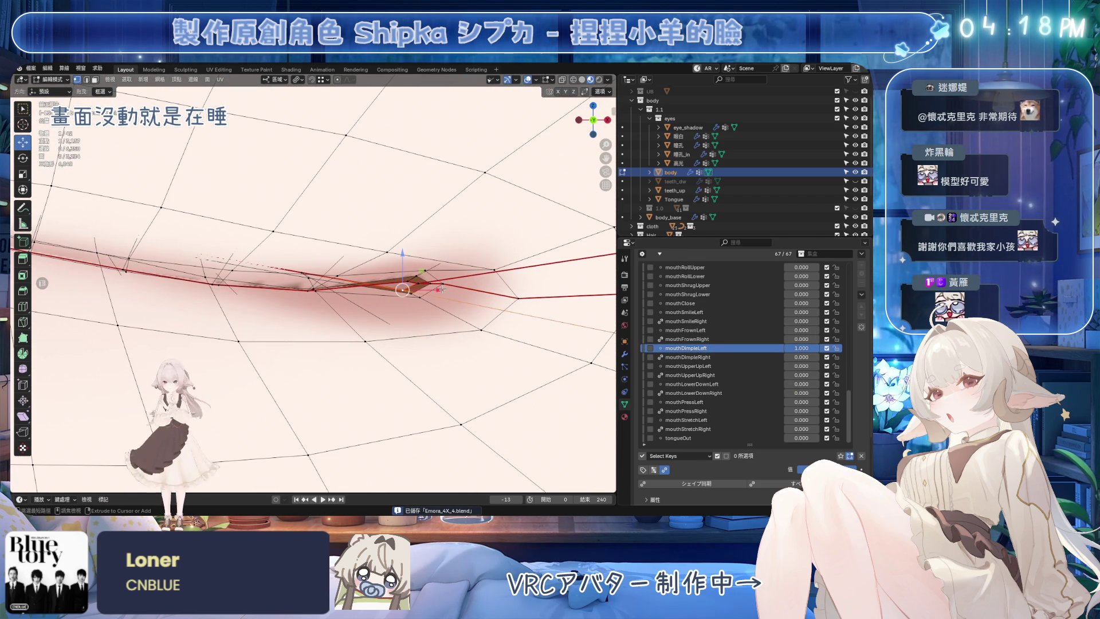
left_click(417, 285, "ctrl")
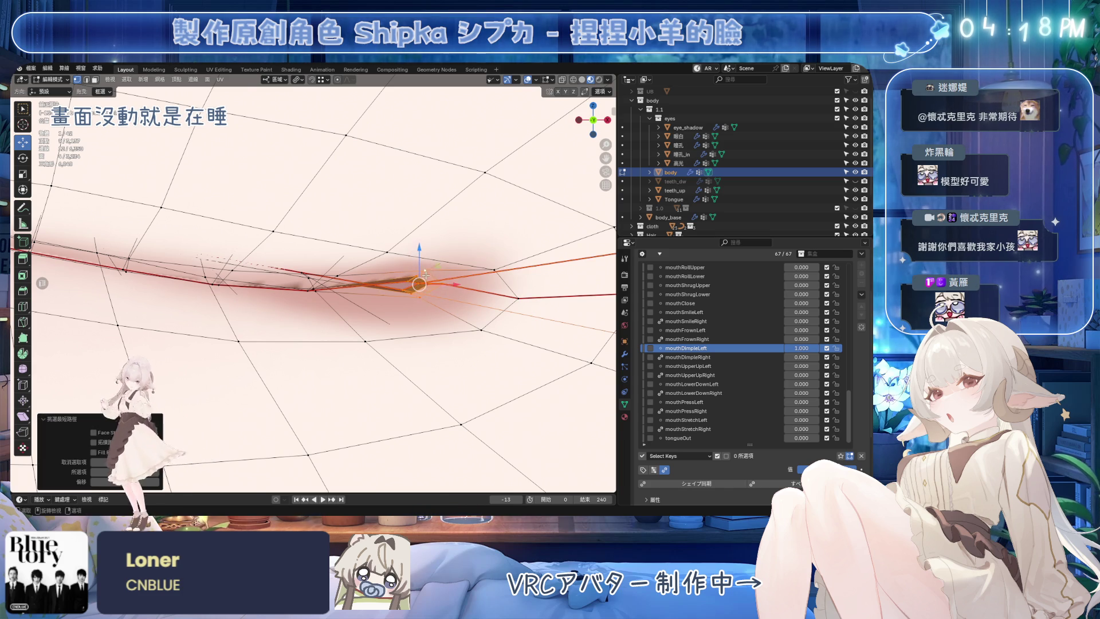
middle_click_drag(416, 285, 421, 307)
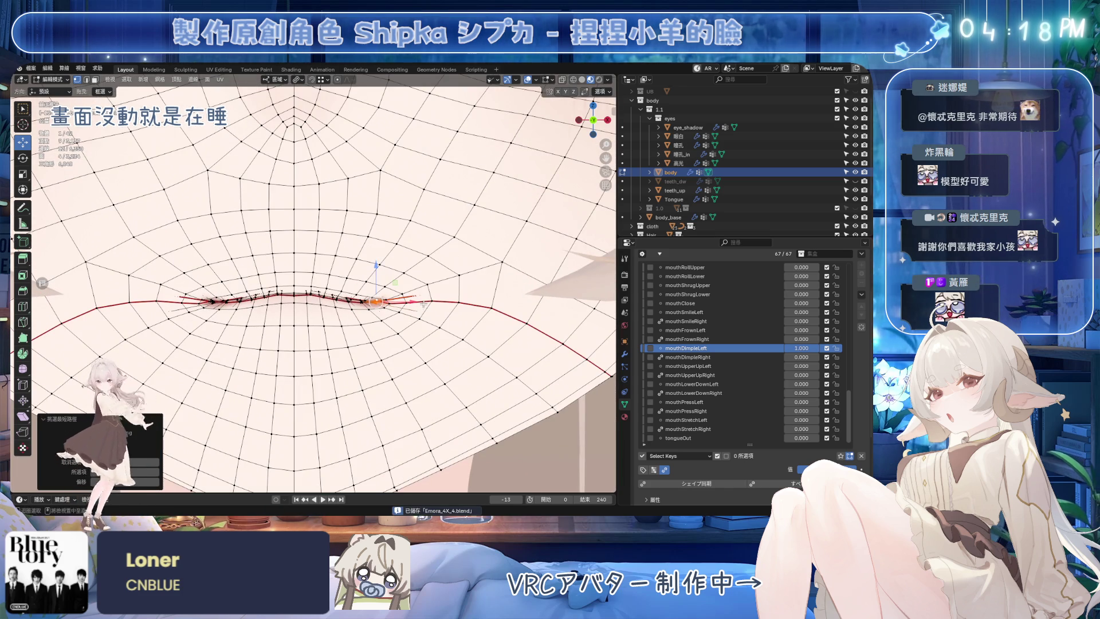
key("ctrl+s")
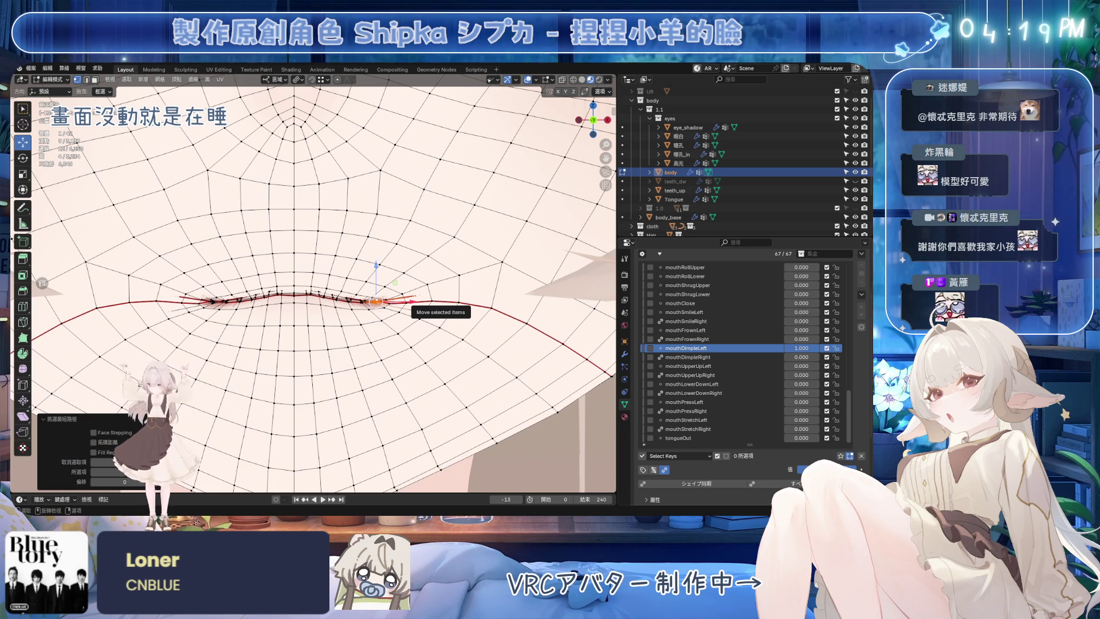
scroll(374, 303, "up", 3)
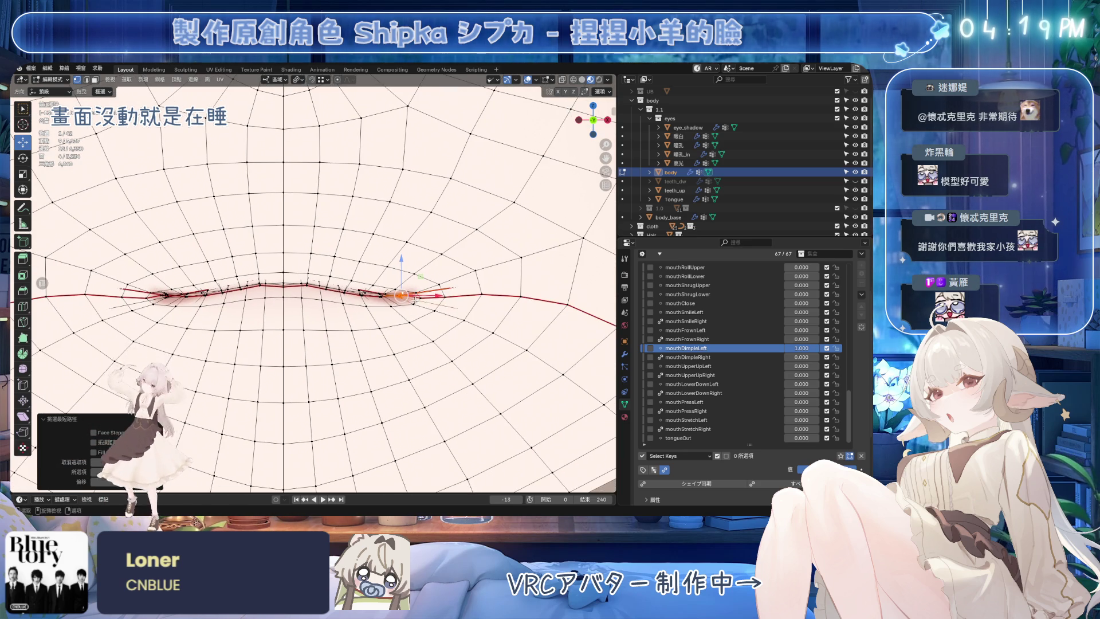
Step: Nudge the mouth corner left, then move it again with soft proportional falloff for mouthDimpleLeft
key("g")
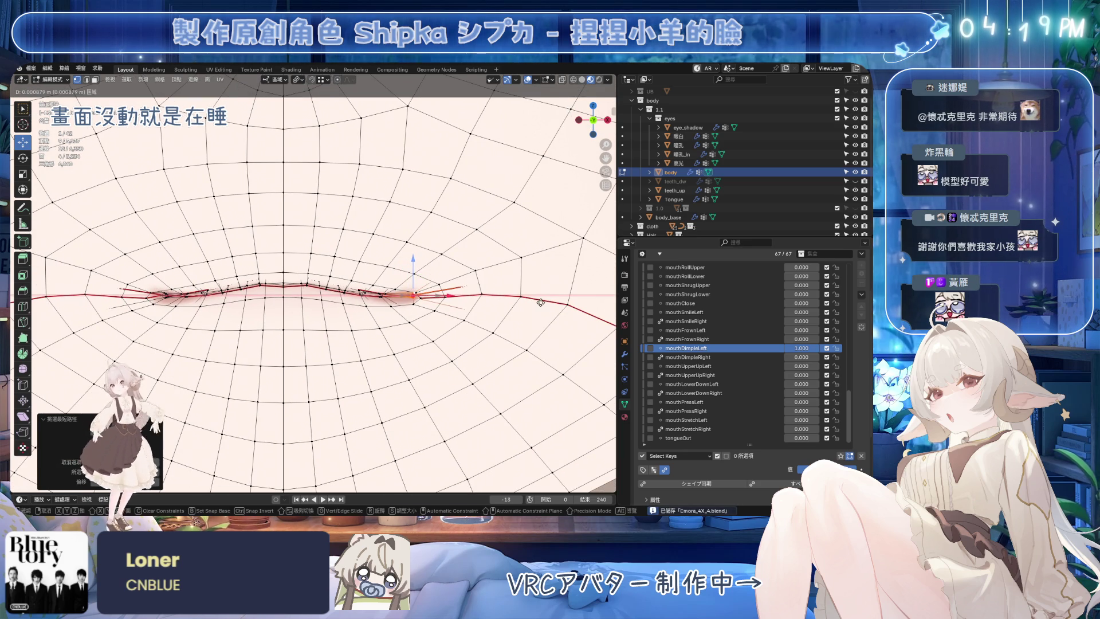
left_click(527, 299)
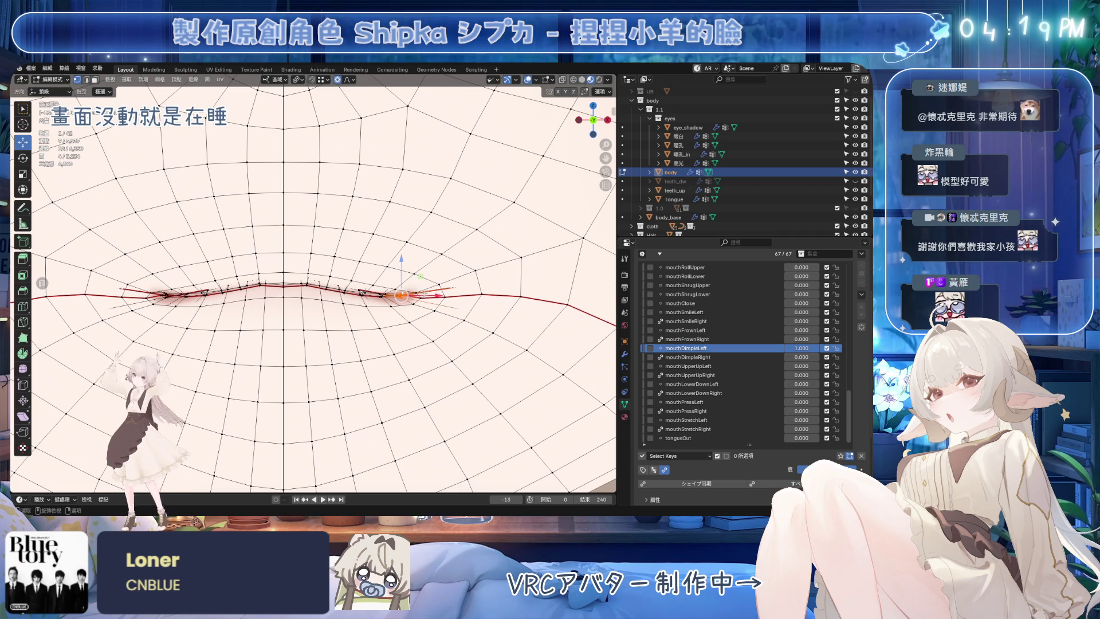
key("g")
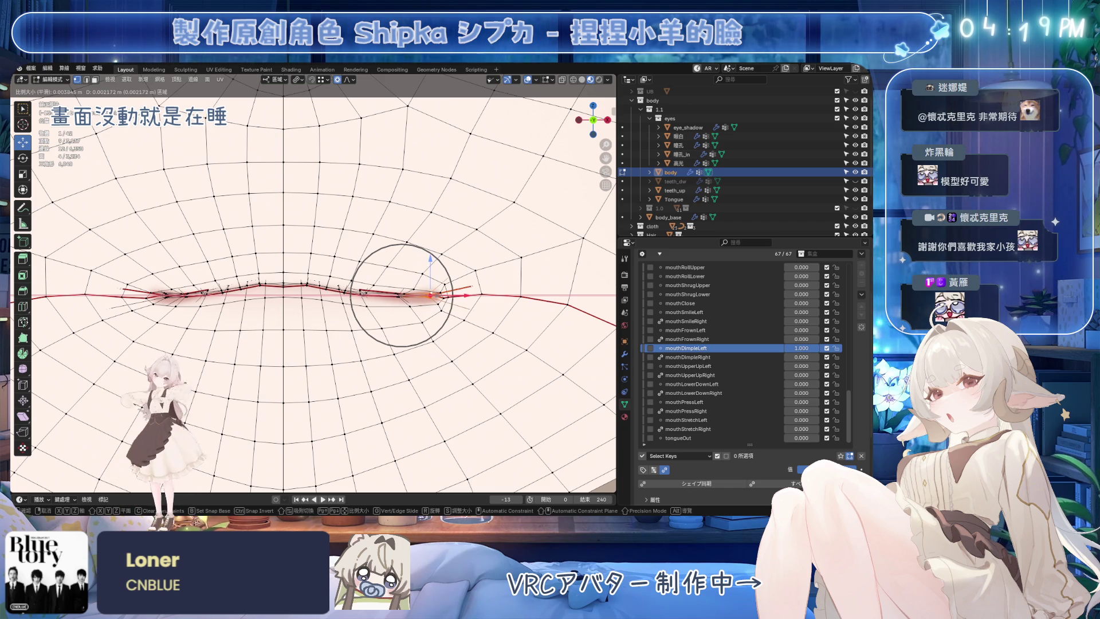
left_click(444, 277)
scroll(391, 306, "up", 3)
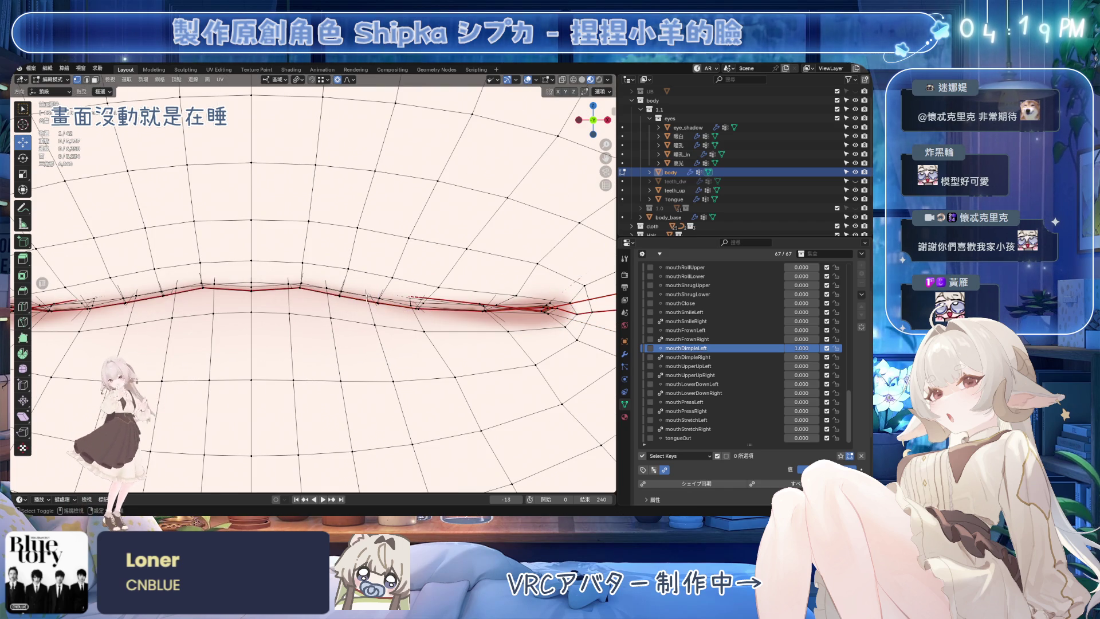
Step: Box-select vertices near the mouth corner, move them with soft falloff, and save
middle_click_drag(374, 326, 336, 280)
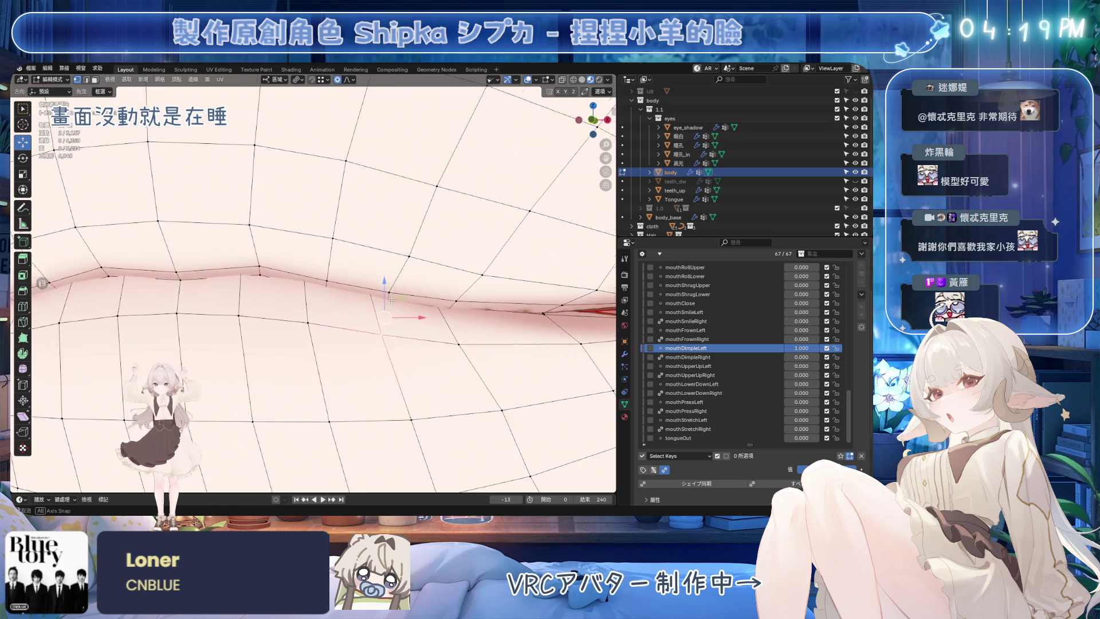
key("b")
mouse_move(294, 317)
middle_mouse_down()
mouse_move(329, 249)
mouse_move(375, 286)
middle_mouse_up()
scroll(328, 248, "down", 3)
scroll(329, 248, "down", 2)
key("g")
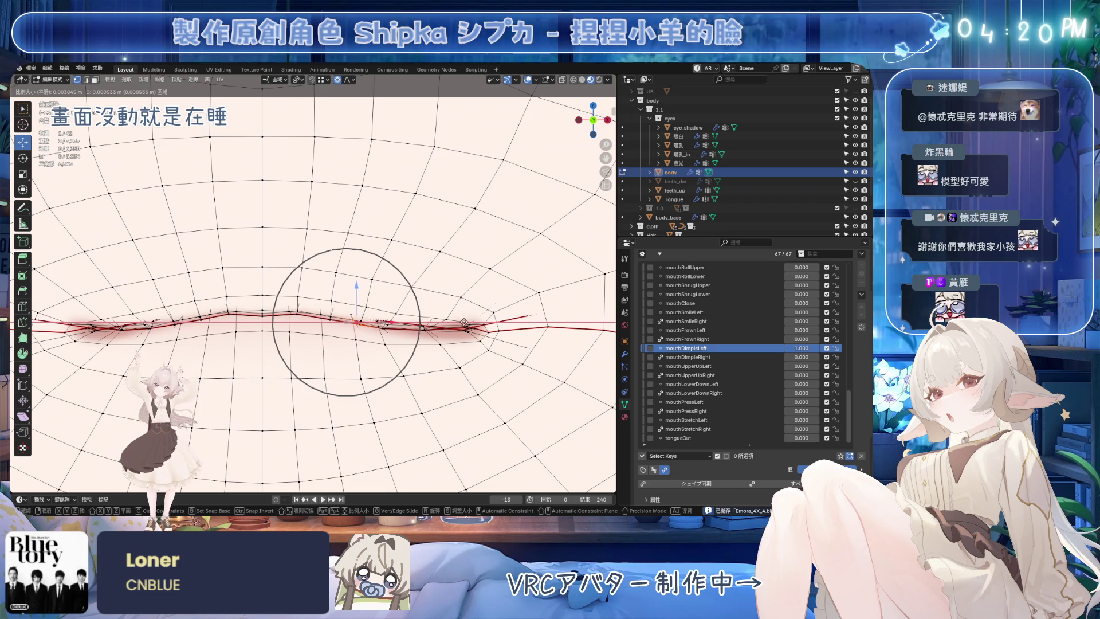
scroll(514, 330, "down", 1)
scroll(514, 330, "down", 1)
scroll(514, 330, "down", 2)
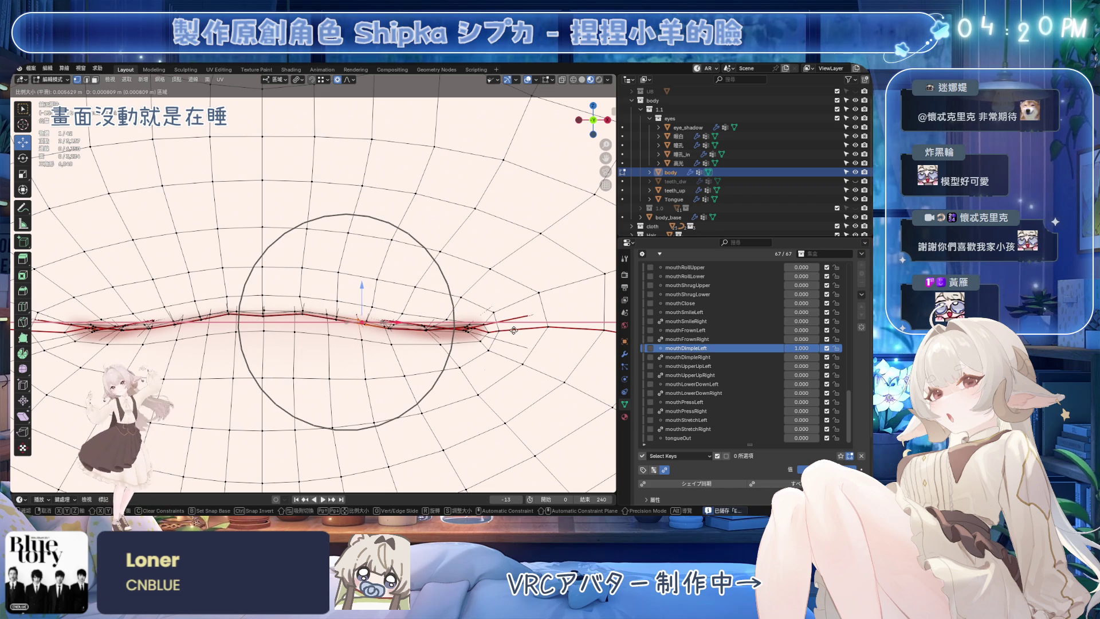
scroll(525, 336, "down", 1)
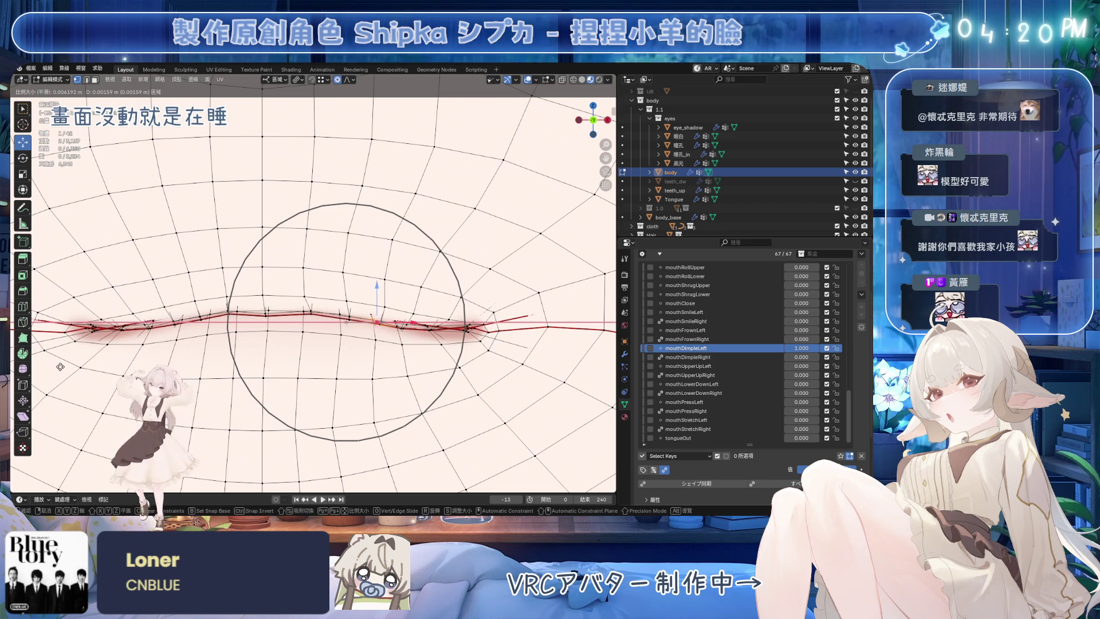
left_click(372, 348)
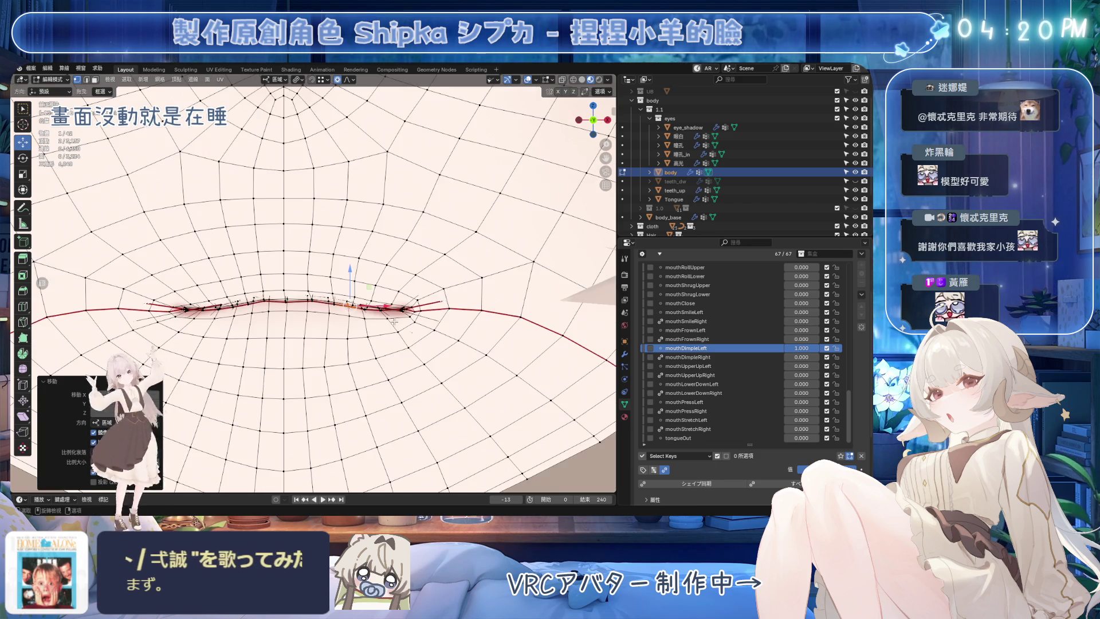
scroll(395, 302, "down", 3)
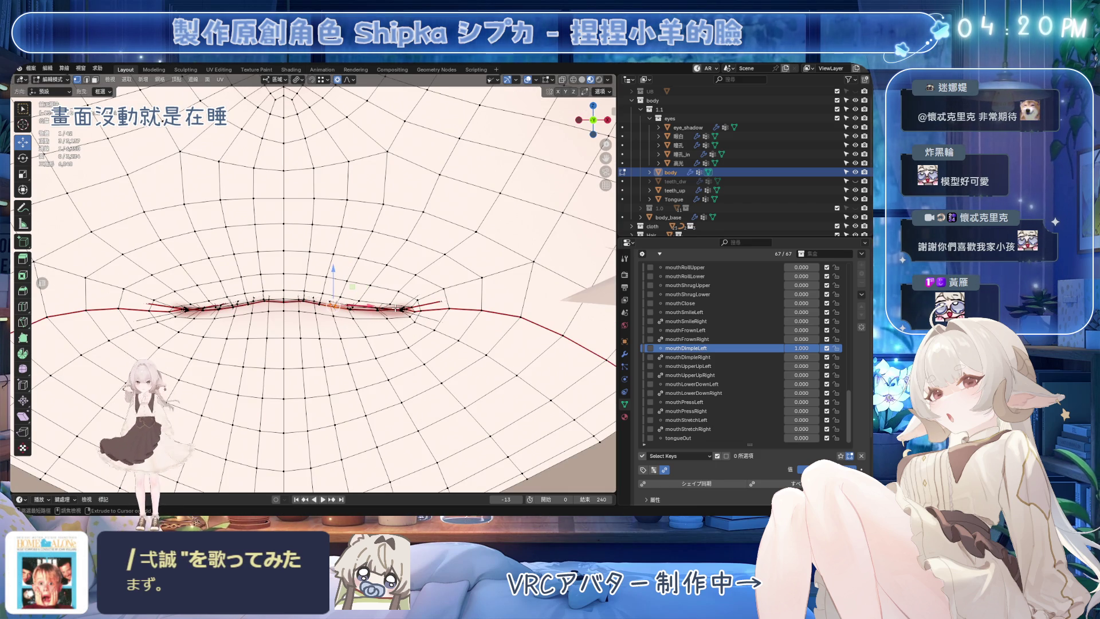
key("ctrl+s")
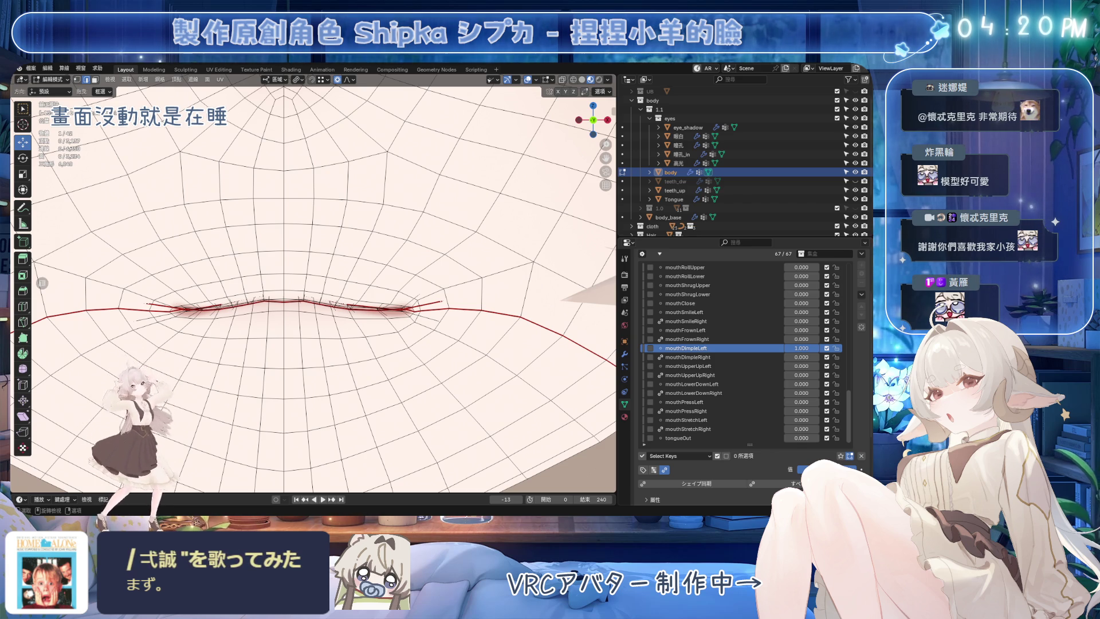
Step: Preview the dimple strength, then make another wide soft-falloff move of the corner vertex
middle_click_drag(429, 302, 440, 296)
mouse_move(804, 348)
left_mouse_down()
mouse_move(790, 348)
mouse_move(803, 348)
left_mouse_up()
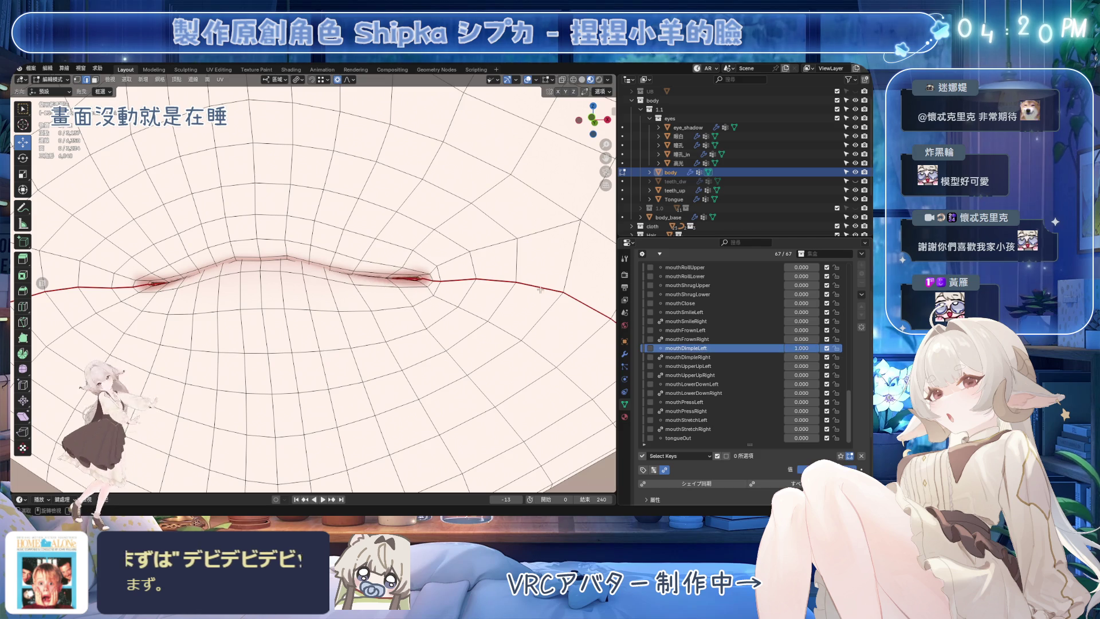
scroll(364, 277, "up", 2)
key("Tab")
left_click(359, 276)
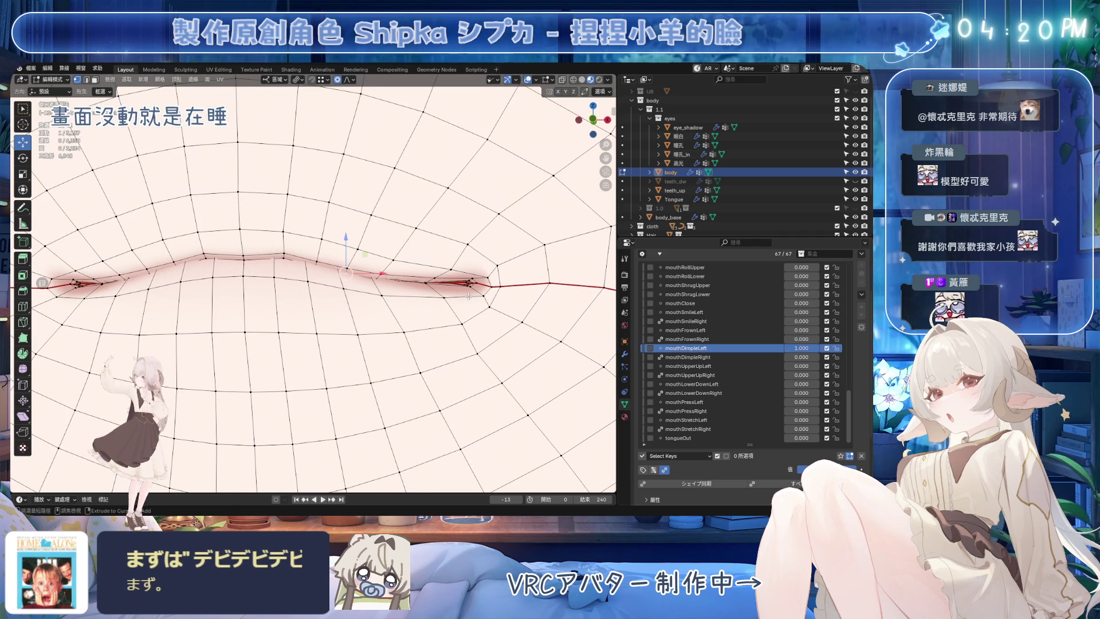
scroll(415, 309, "down", 3)
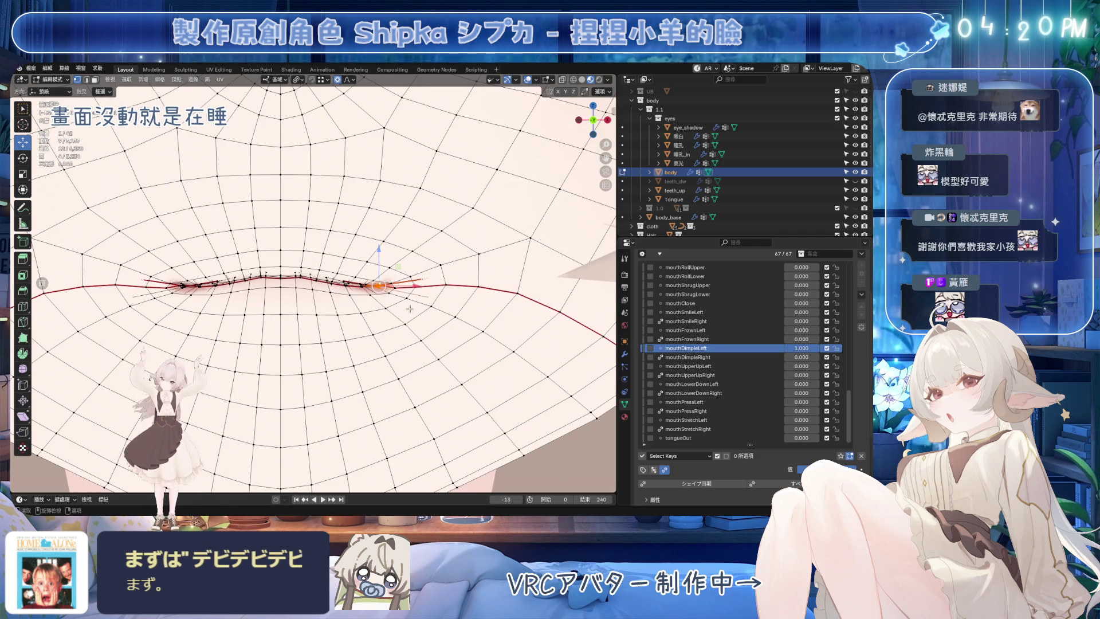
middle_click_drag(416, 308, 514, 288)
key("g")
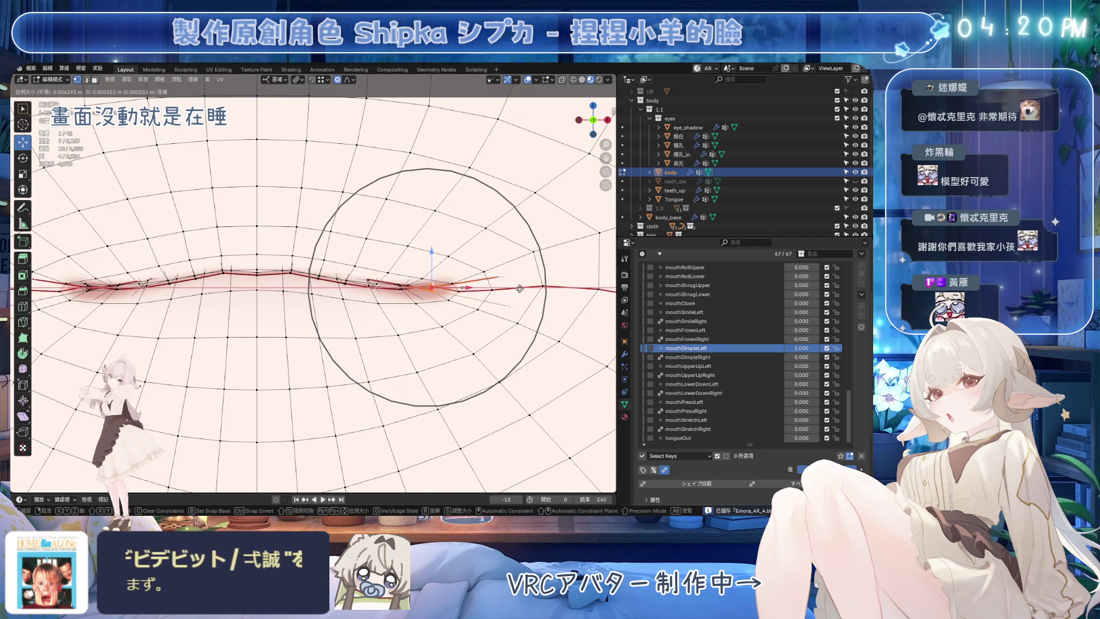
scroll(524, 288, "down", 3)
scroll(516, 289, "down", 1)
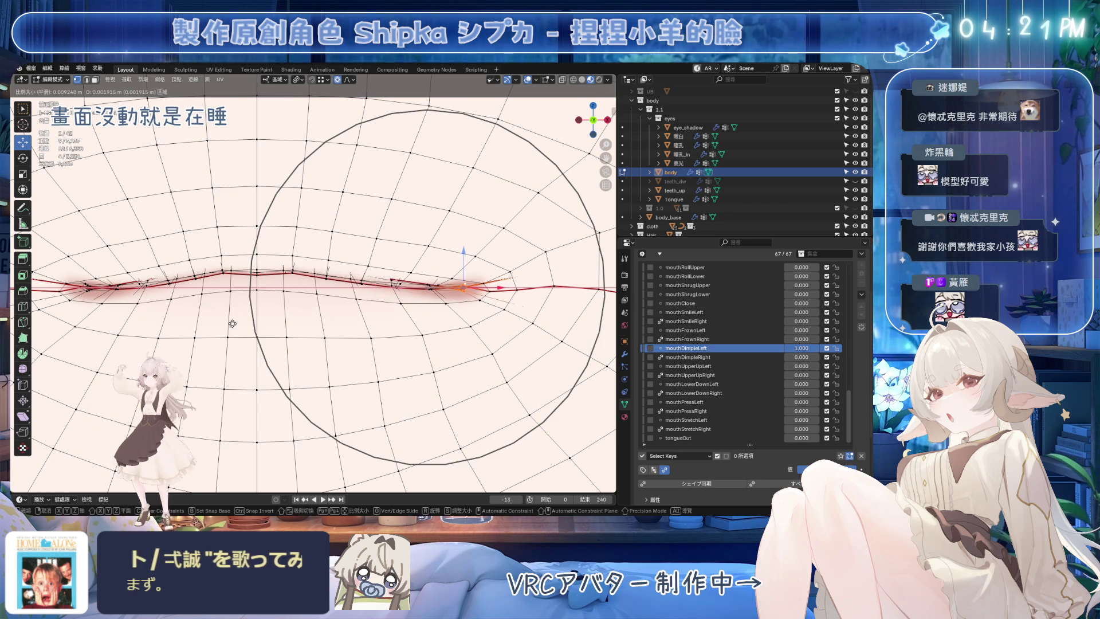
scroll(232, 323, "down", 1)
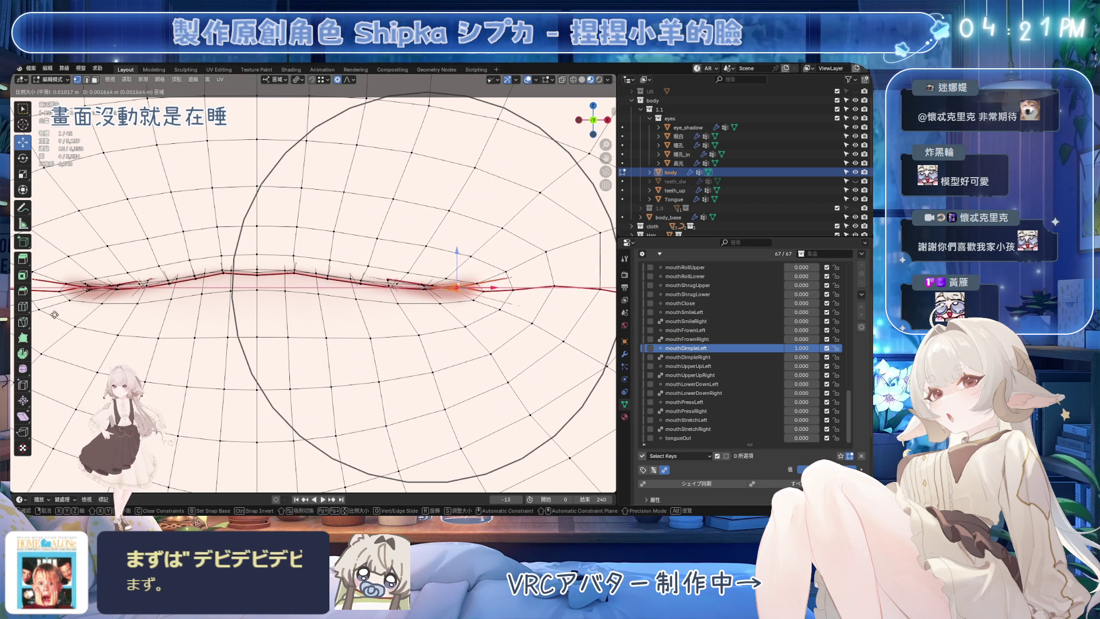
left_click(242, 333)
scroll(333, 343, "down", 3)
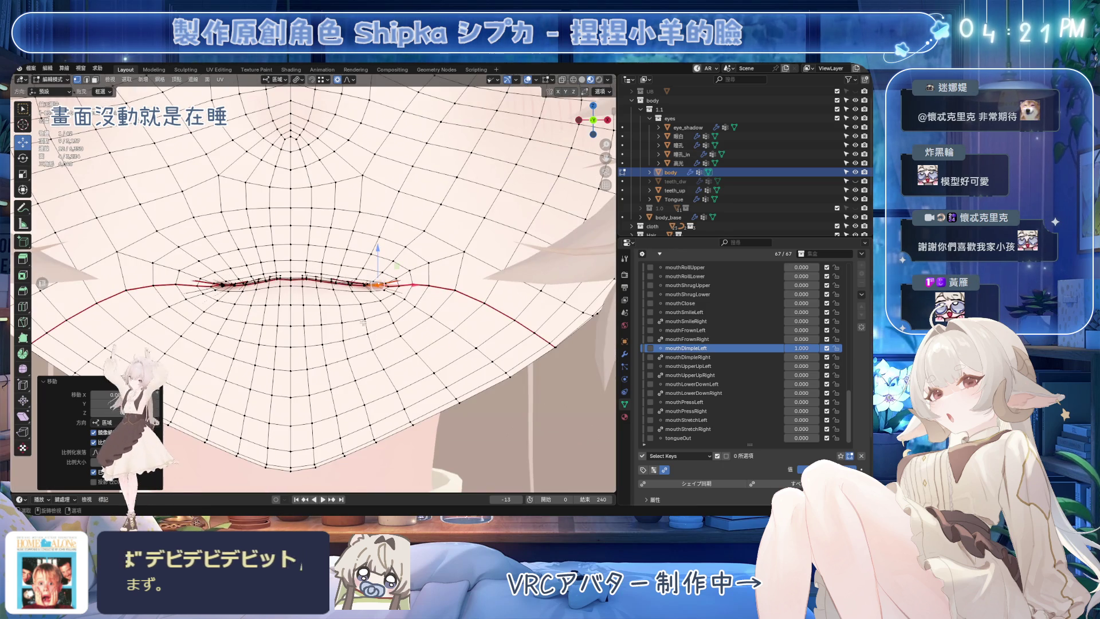
Step: Check the dimple on the shaded face in Object Mode and save the avatar file
key("Tab")
scroll(344, 283, "down", 4)
double_click(802, 348)
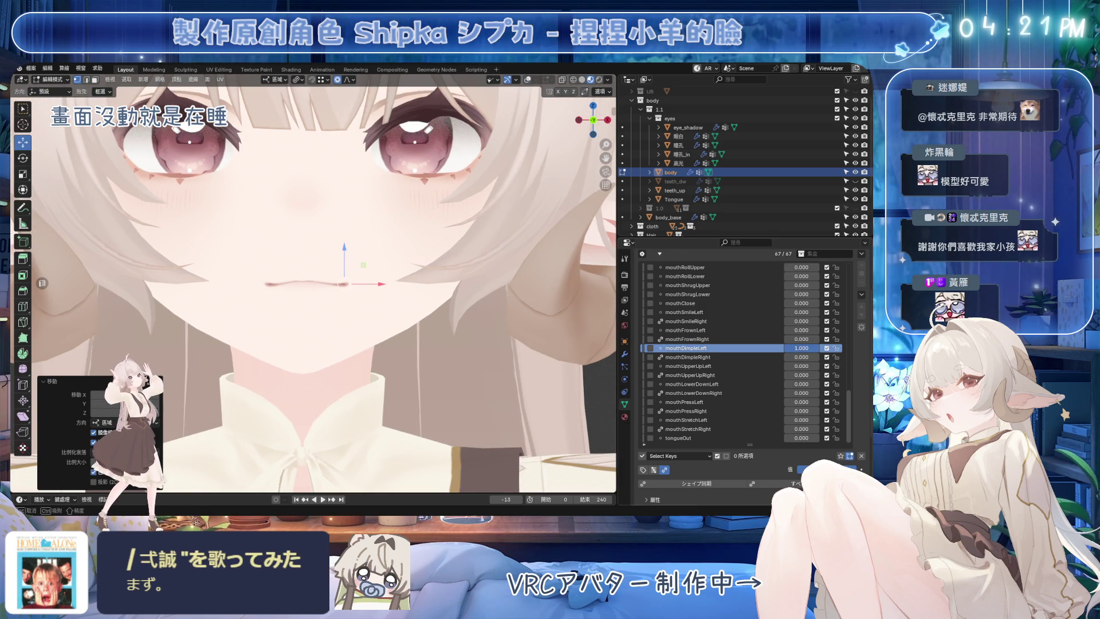
scroll(344, 284, "up", 3)
scroll(344, 283, "up", 3)
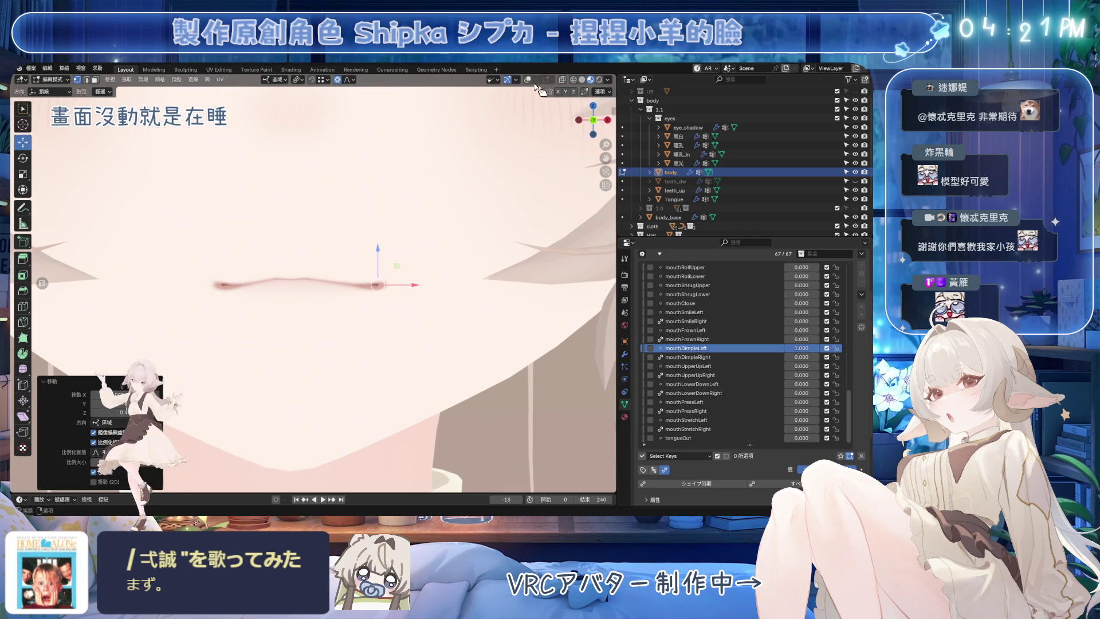
key("Tab")
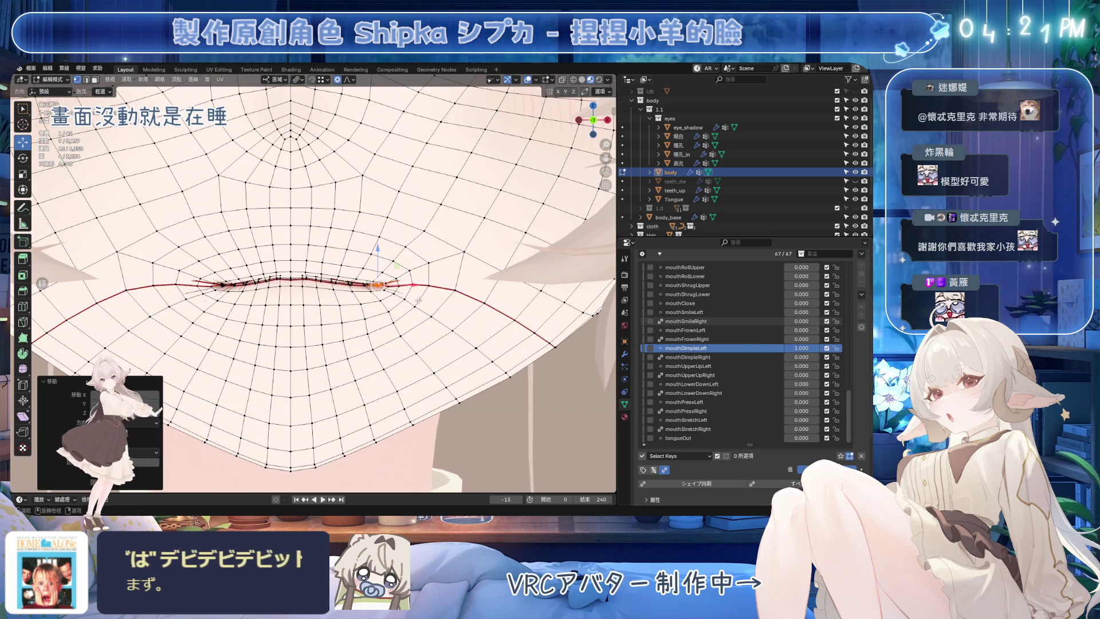
key("ctrl+s")
Step: Make mouthDimpleRight active, raise jawOpen to 1.000 and view the open mouth
left_click(706, 357)
scroll(711, 316, "up", 3)
scroll(710, 317, "up", 3)
left_click(679, 303)
left_click_drag(801, 303, 851, 302)
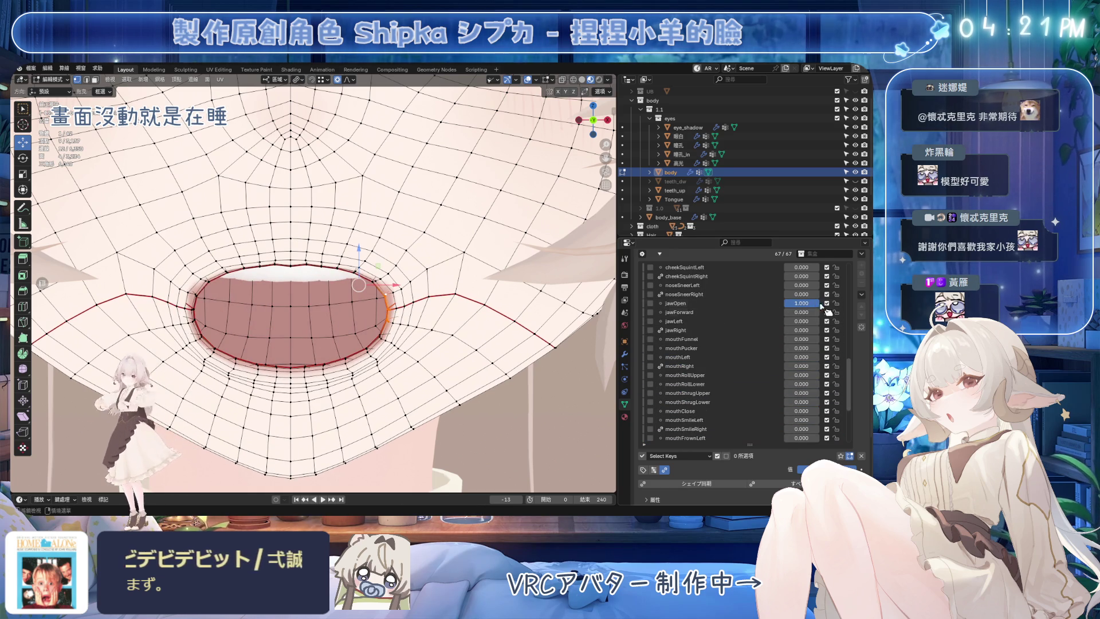
scroll(397, 336, "down", 3)
scroll(447, 275, "down", 3)
scroll(482, 241, "down", 2)
key("Tab")
scroll(730, 352, "down", 3)
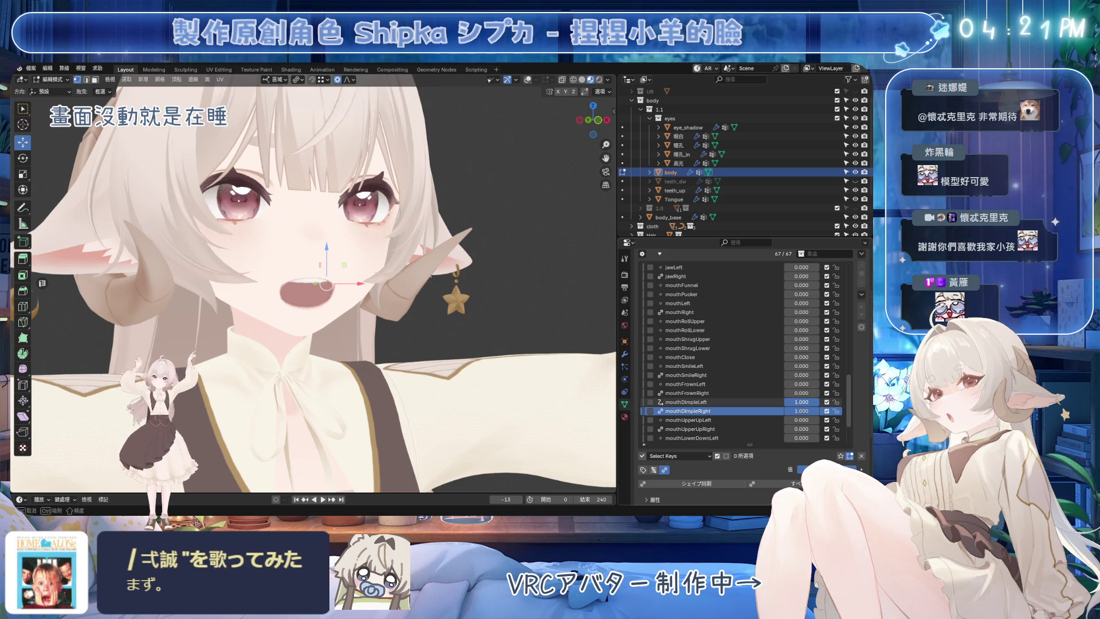
Step: From a front view, bring mouthDimpleLeft up to full strength alongside the open jaw
middle_click_drag(447, 318, 503, 321)
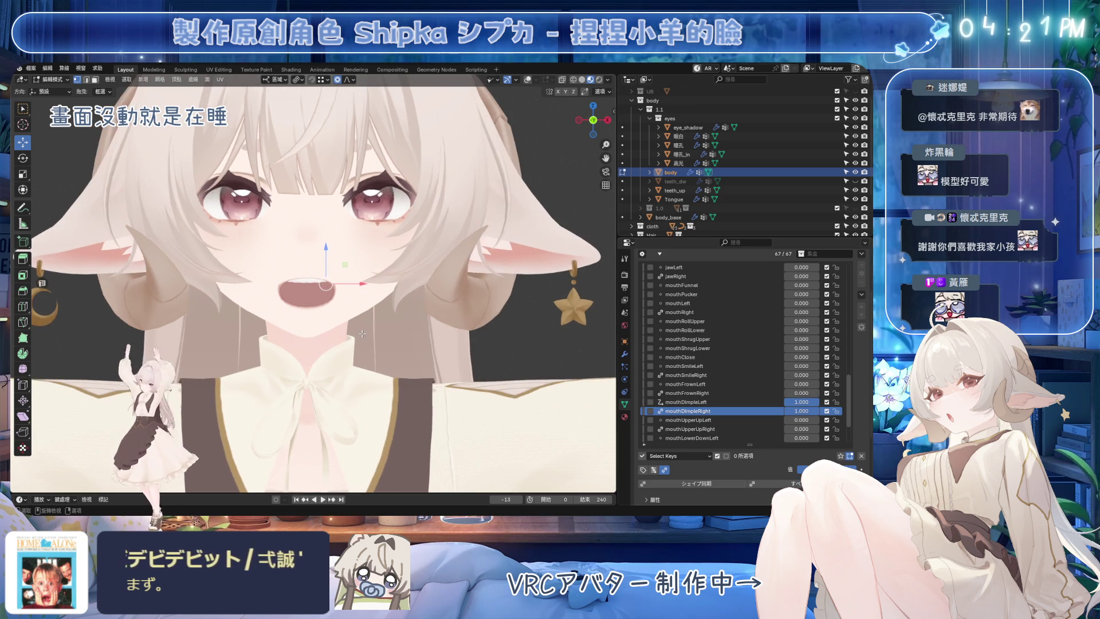
scroll(504, 321, "up", 2)
scroll(504, 320, "up", 2)
mouse_move(805, 405)
left_mouse_down()
mouse_move(794, 404)
mouse_move(817, 404)
left_mouse_up()
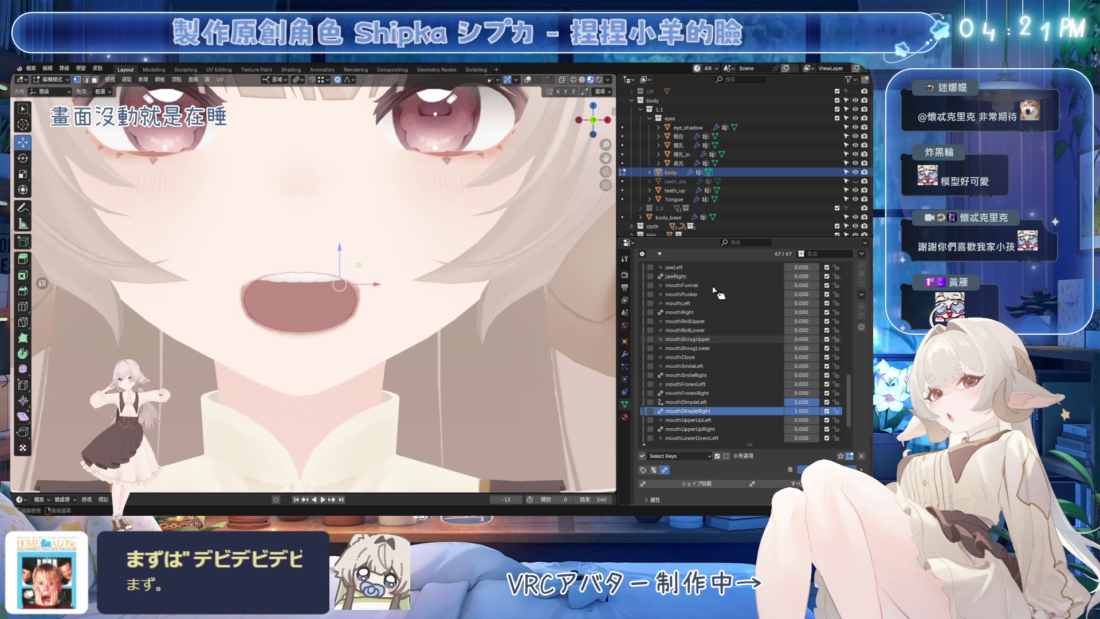
key("Tab")
scroll(430, 327, "up", 2)
middle_click_drag(430, 327, 441, 335)
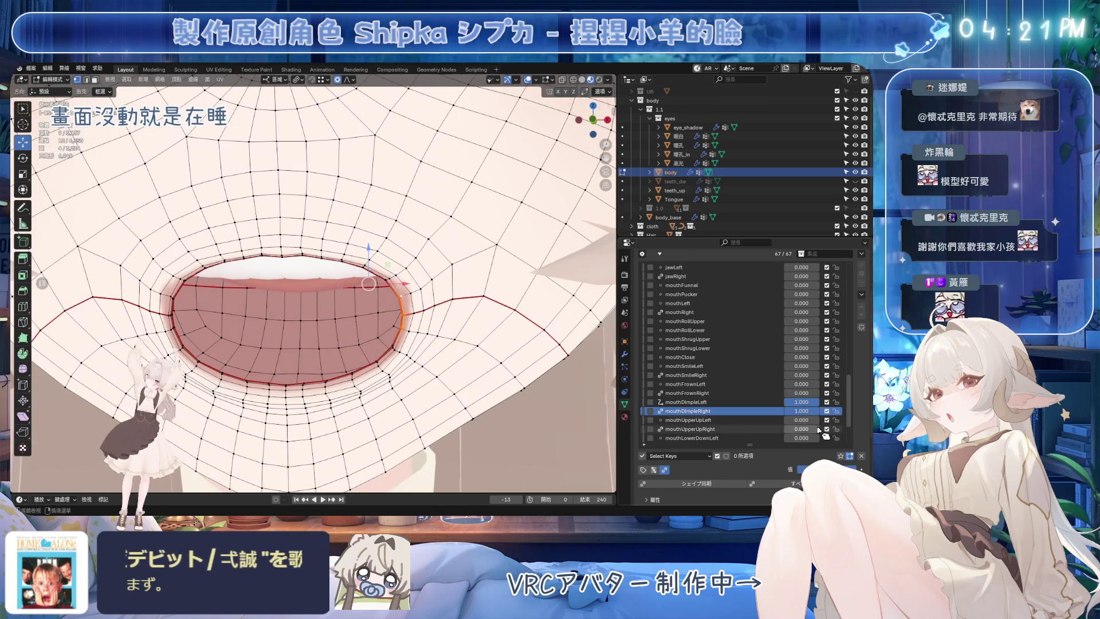
Step: Make mouthDimpleLeft active and try X-locked moves of a lip-line vertex, cancelling them
mouse_move(812, 403)
left_mouse_down()
mouse_move(791, 402)
mouse_move(817, 401)
left_mouse_up()
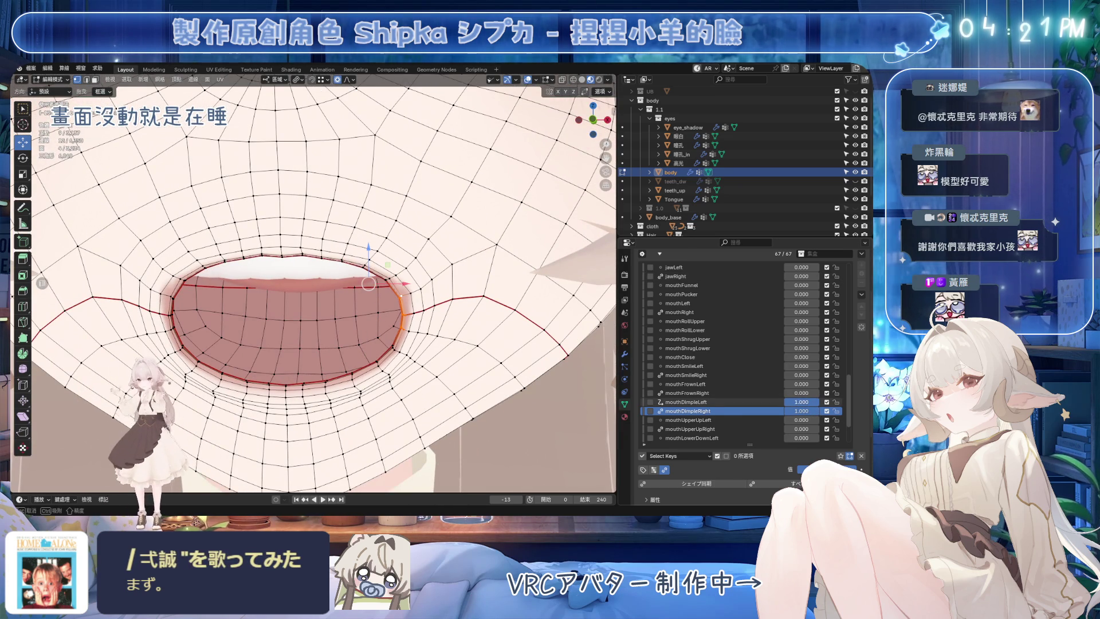
left_click(724, 403)
scroll(448, 312, "up", 3)
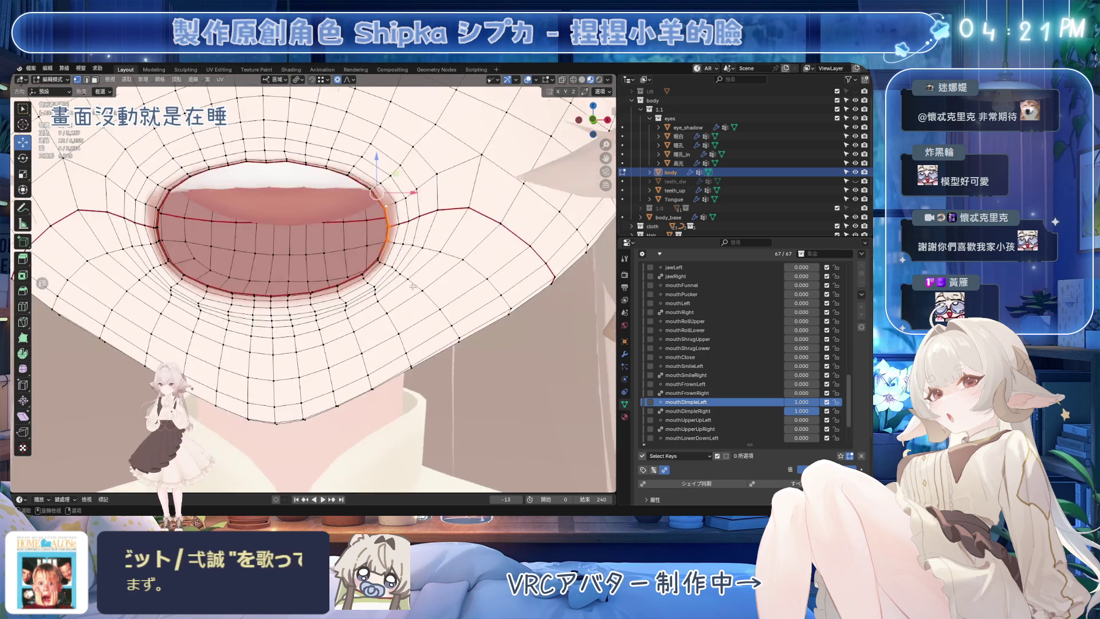
scroll(448, 312, "up", 3)
scroll(448, 312, "up", 2)
scroll(722, 331, "up", 3)
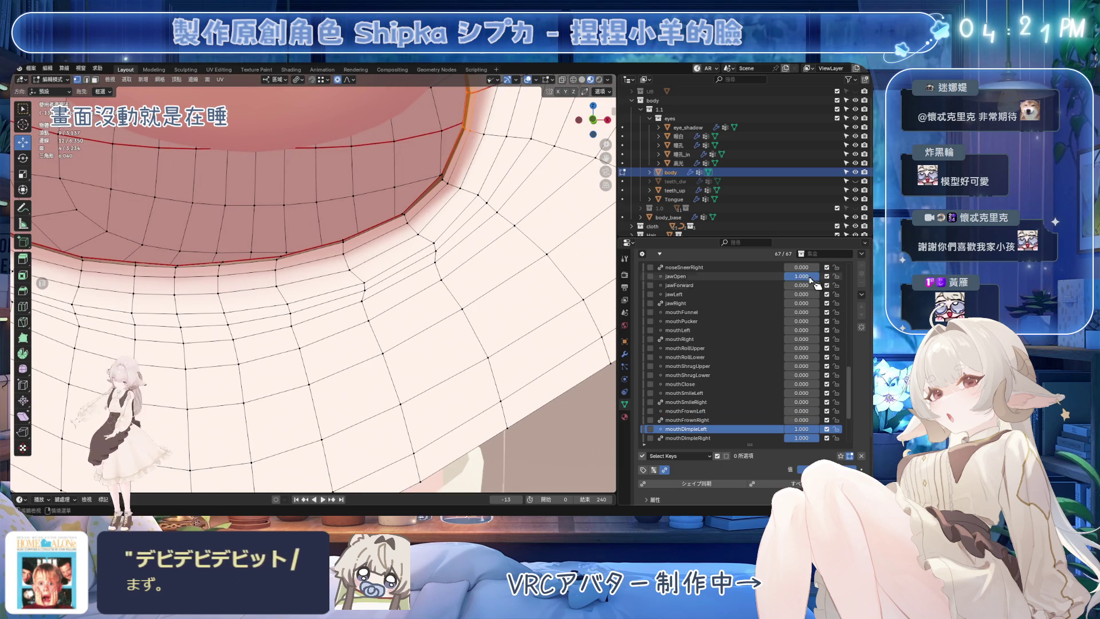
scroll(448, 312, "down", 1)
scroll(448, 312, "down", 2)
scroll(448, 312, "down", 2)
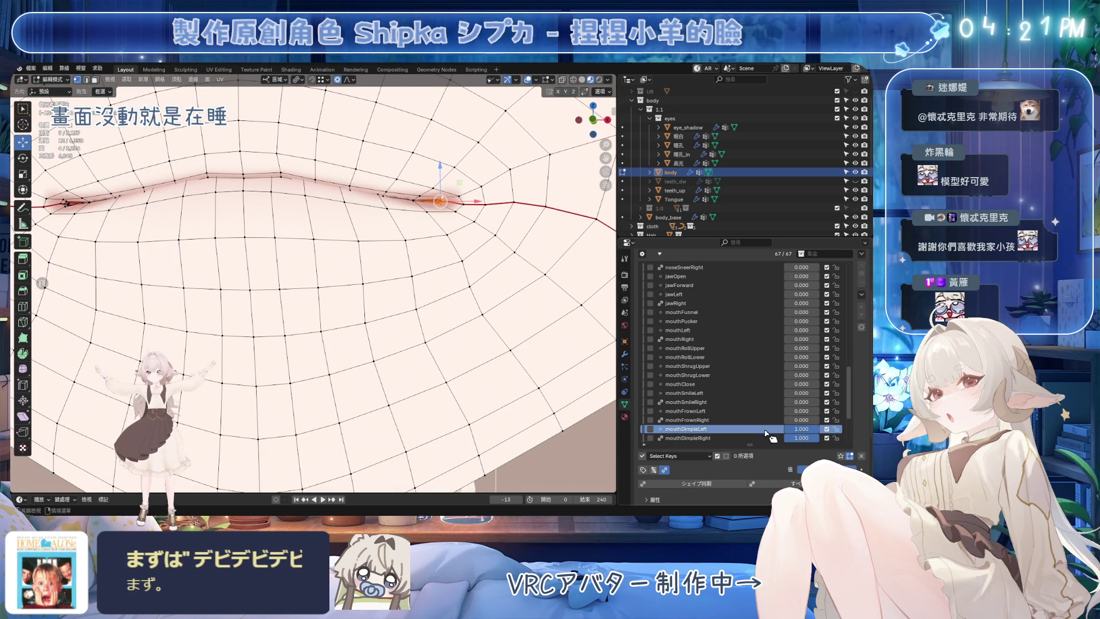
left_click(395, 242)
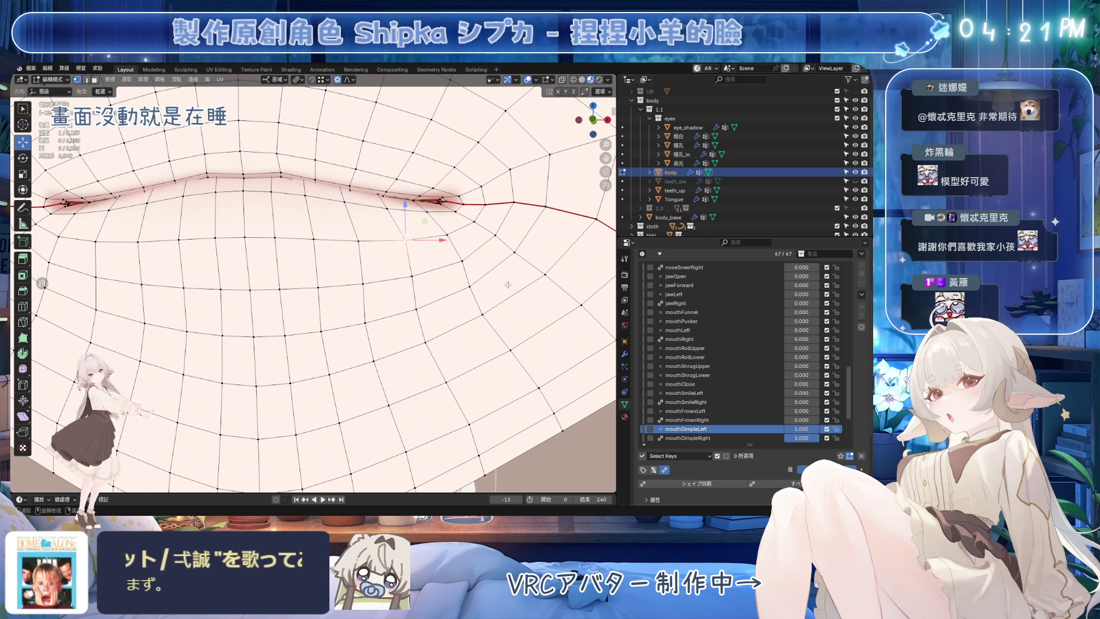
key("g")
key("x")
scroll(414, 242, "up", 4)
scroll(409, 244, "up", 4)
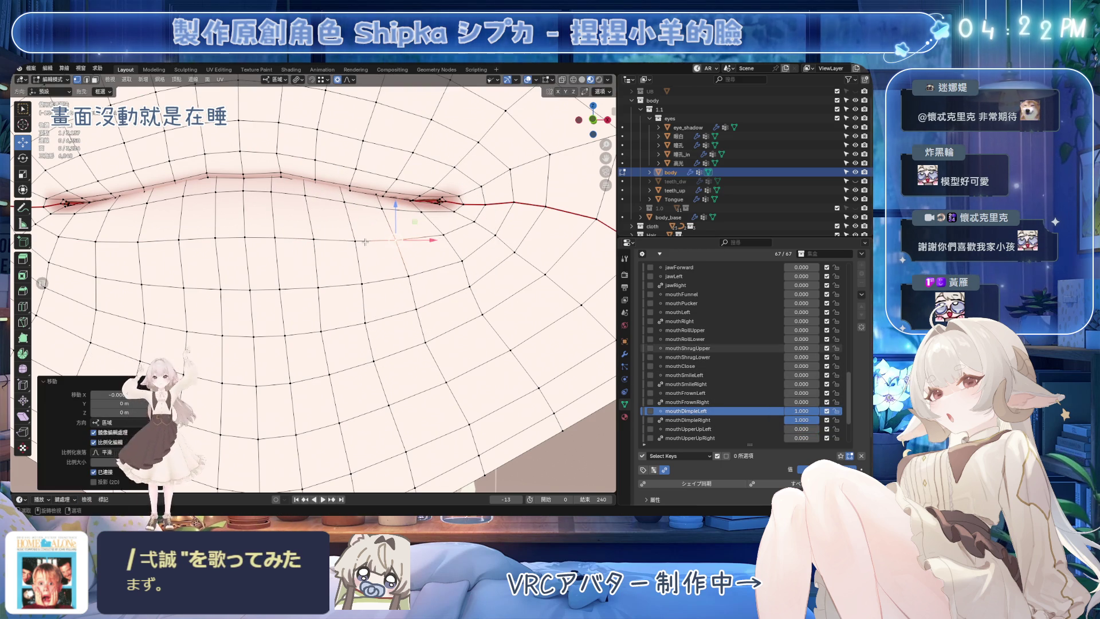
key("Return")
key("g")
key("Escape")
Step: Move a mouth-corner vertex along X with soft falloff and test mouthDimpleLeft at partial strength
left_click(358, 284)
key("g")
key("x")
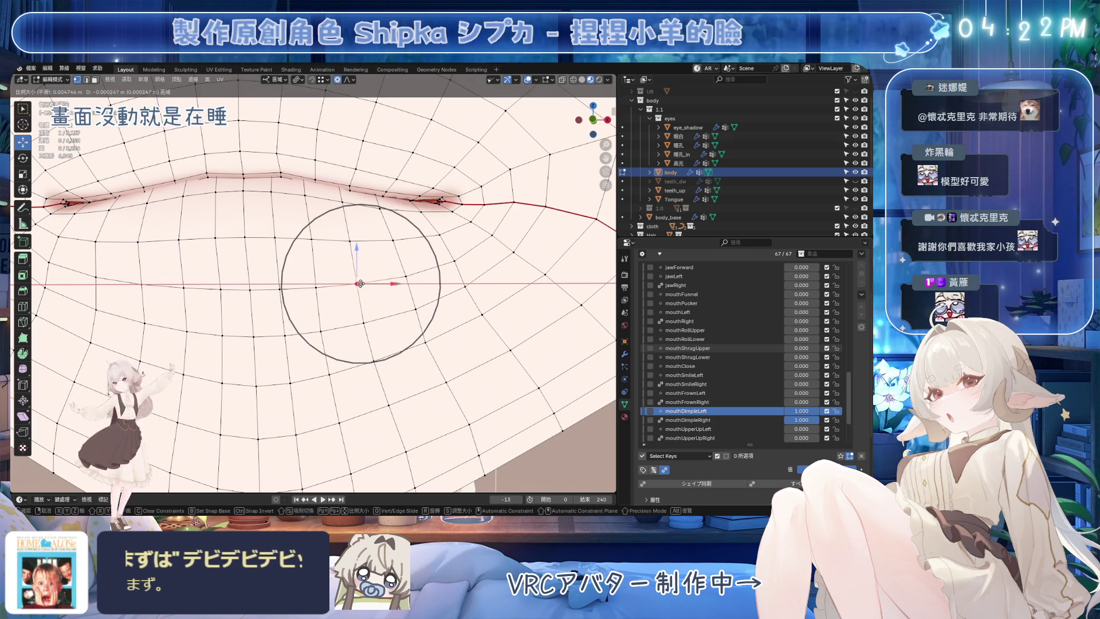
left_click(359, 284)
mouse_move(804, 411)
left_mouse_down()
mouse_move(792, 408)
mouse_move(803, 410)
left_mouse_up()
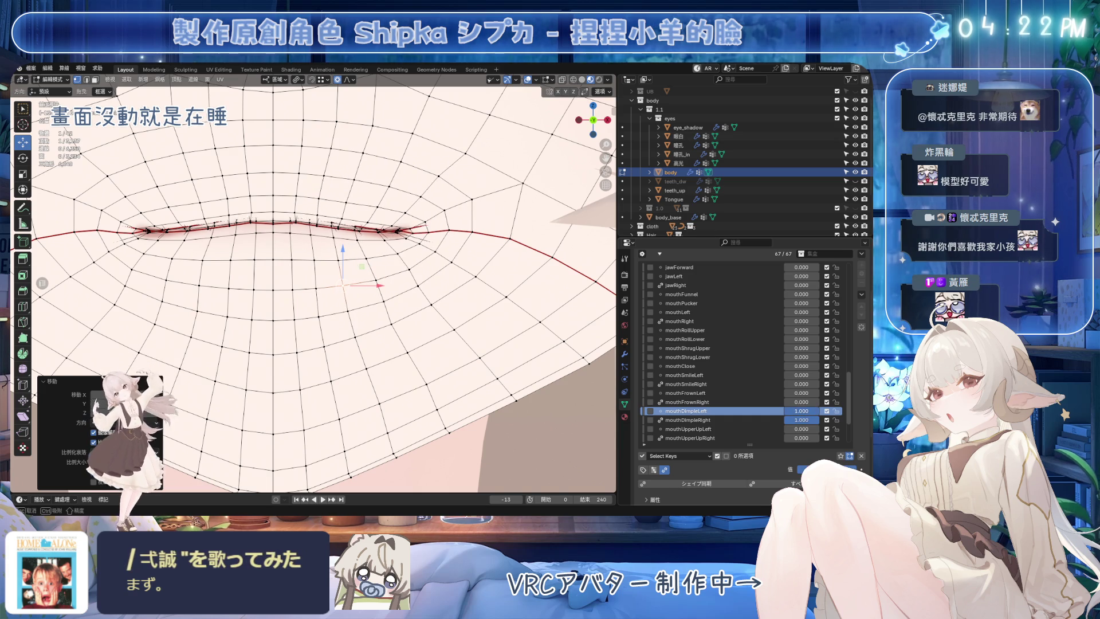
Step: Move the vertex above the mouth corner, preview the dimple, then make mouthDimpleRight active
left_click(375, 206)
key("g")
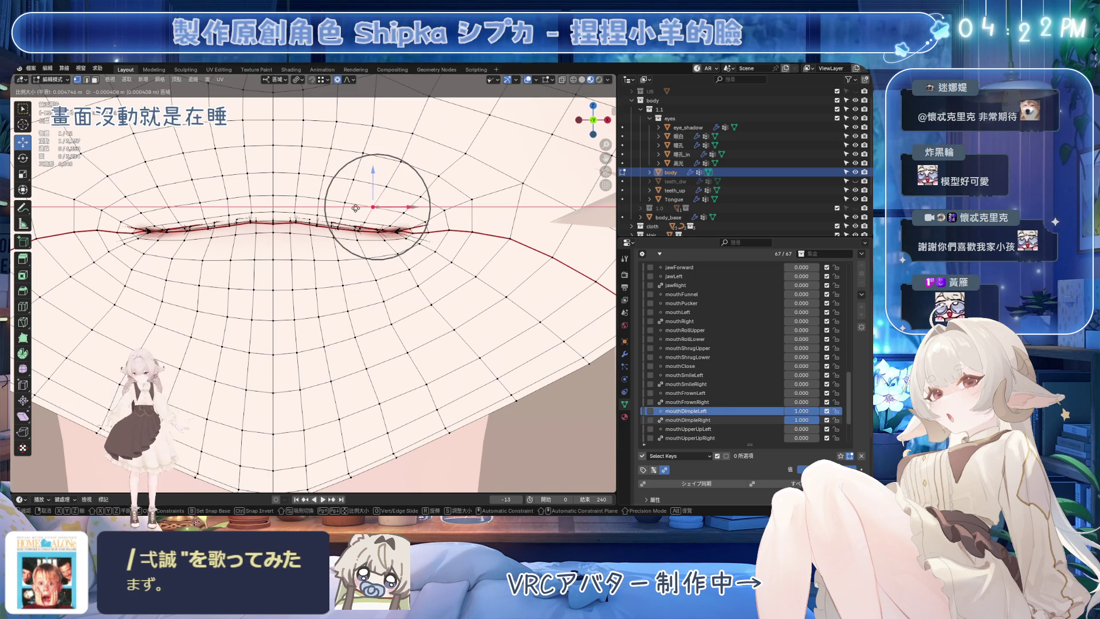
left_click(342, 206)
left_click_drag(803, 411, 804, 410)
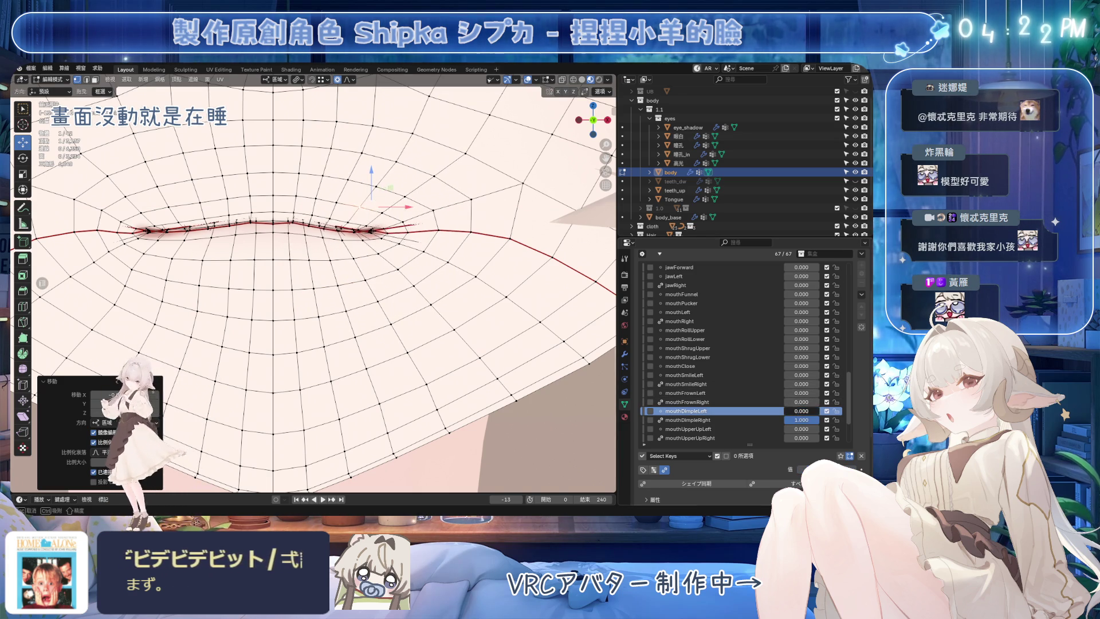
left_click(687, 420)
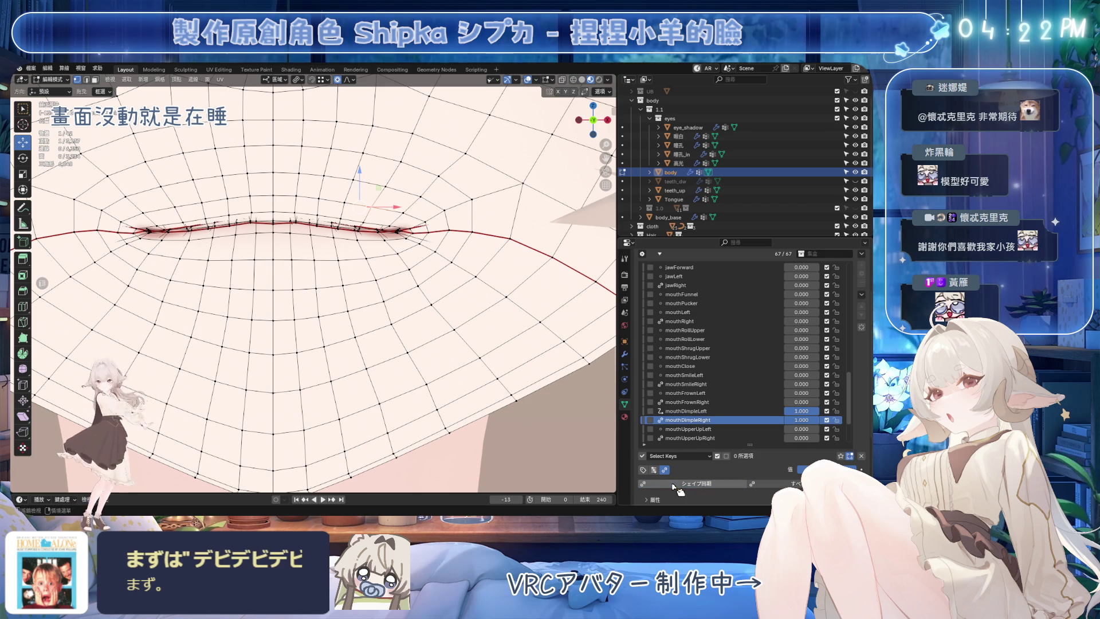
scroll(429, 333, "down", 3)
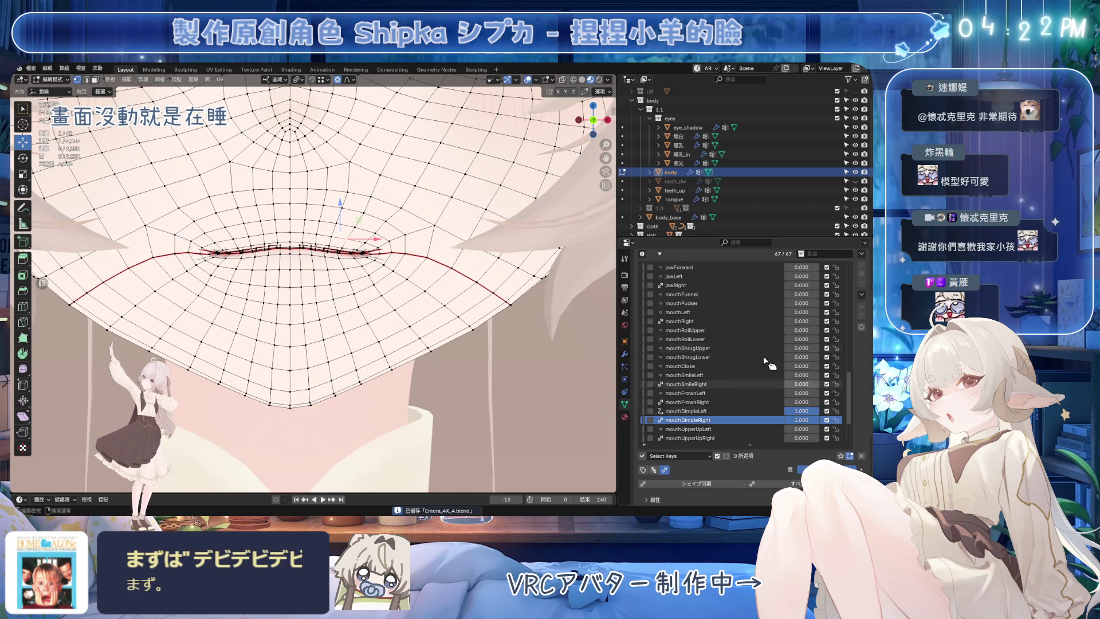
scroll(774, 292, "up", 2)
Step: View the open mouth with jawOpen at 1.000 in Object Mode, then clear all shape key weights to 0.000
left_click_drag(802, 278, 842, 278)
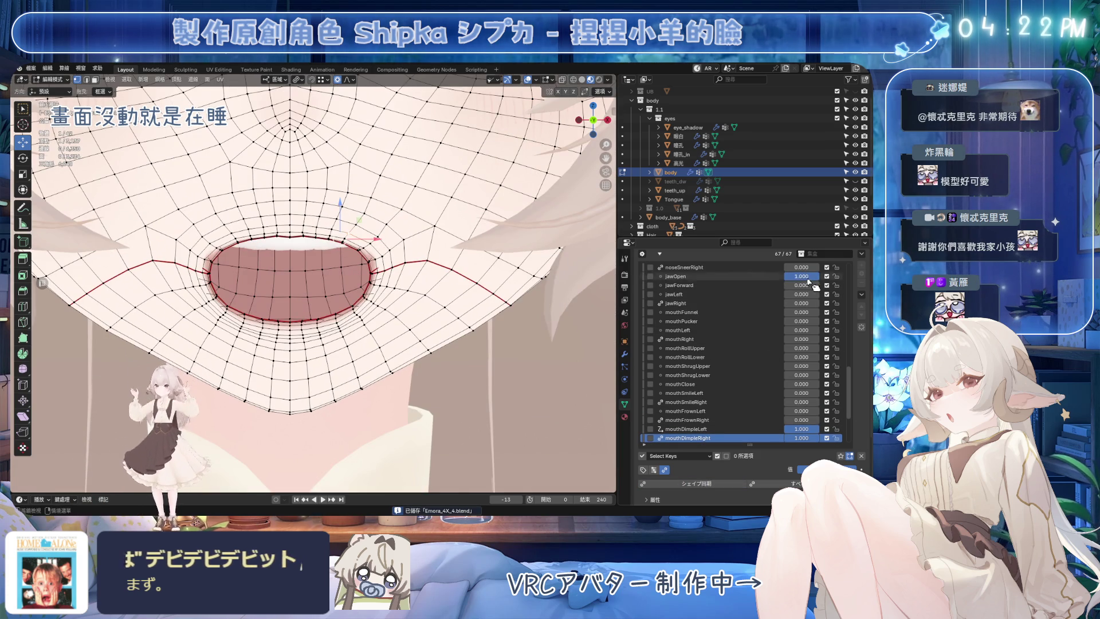
left_click(539, 80)
scroll(423, 304, "down", 5)
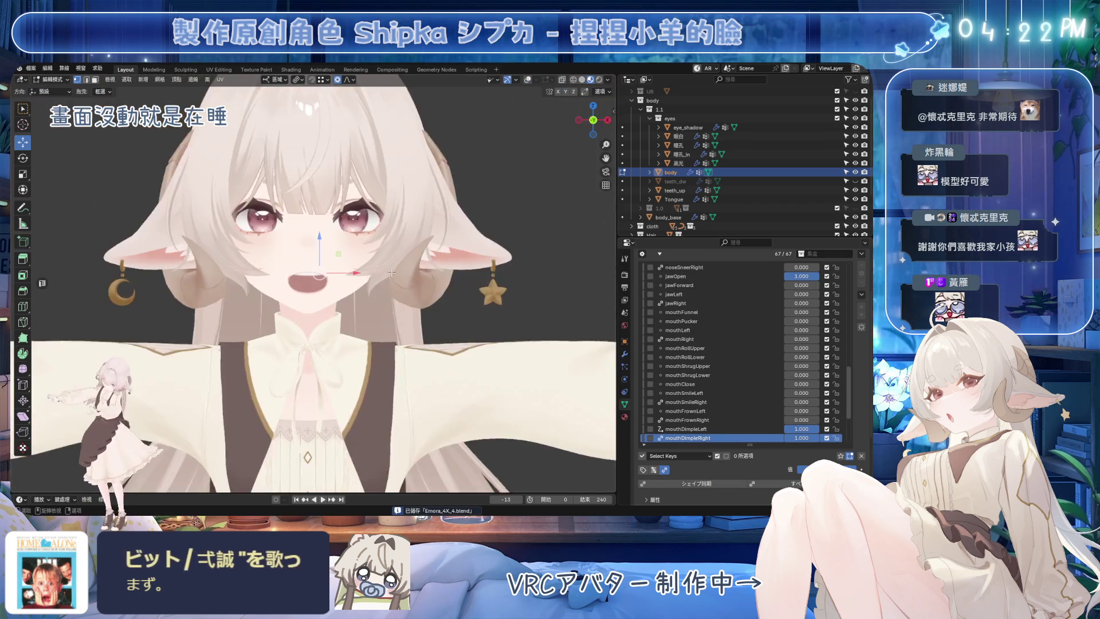
mouse_move(386, 301)
middle_mouse_down()
mouse_move(423, 305)
mouse_move(404, 303)
middle_mouse_up()
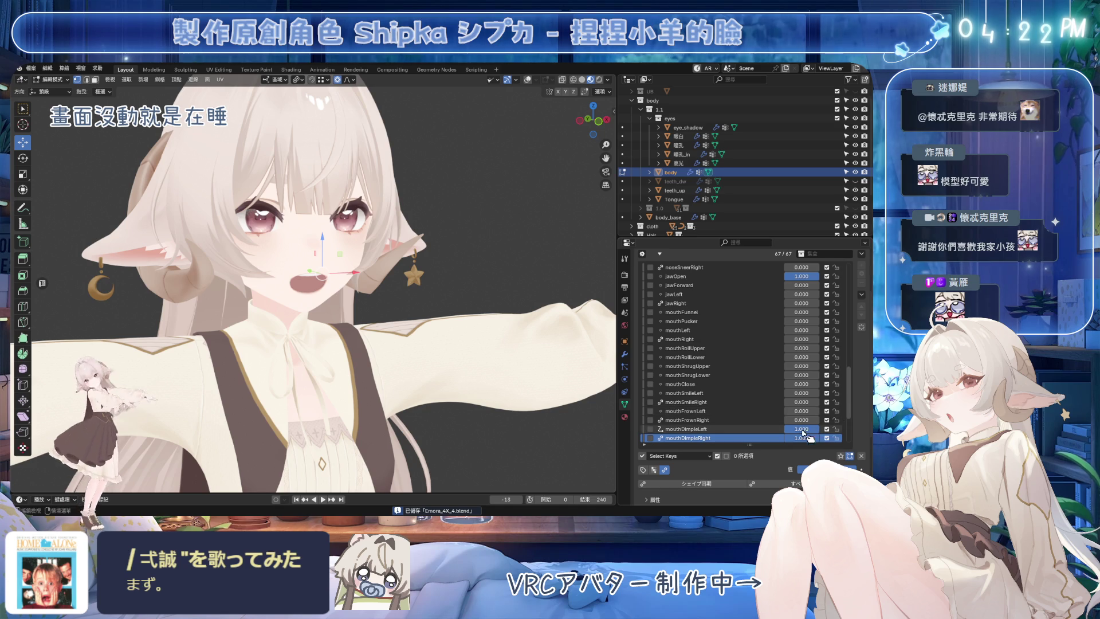
left_click(863, 456)
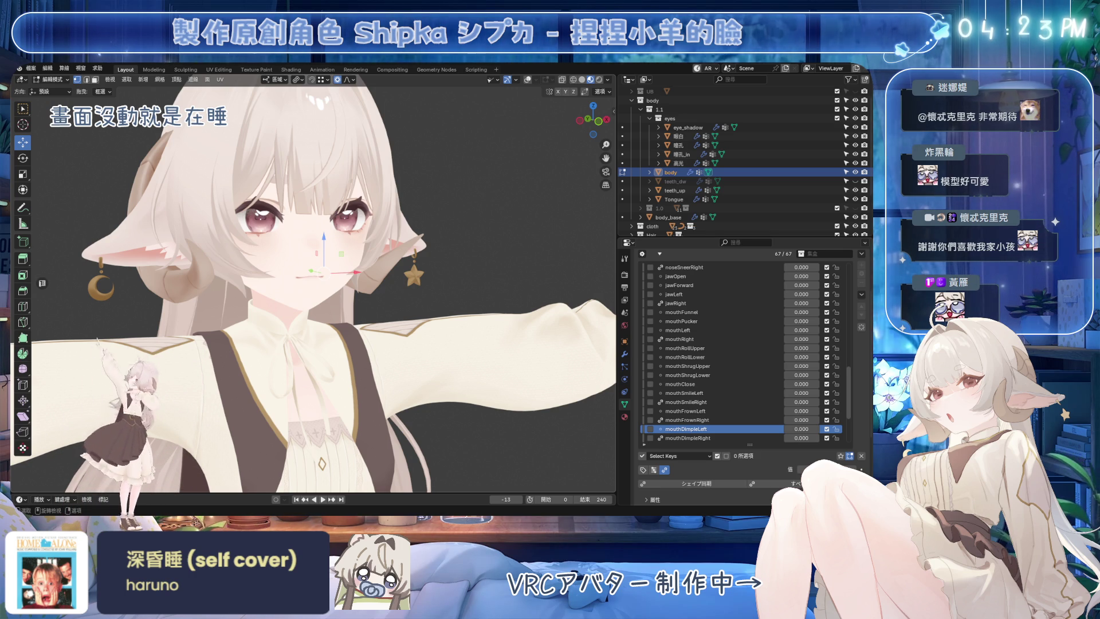
scroll(409, 311, "up", 2)
scroll(409, 312, "up", 4)
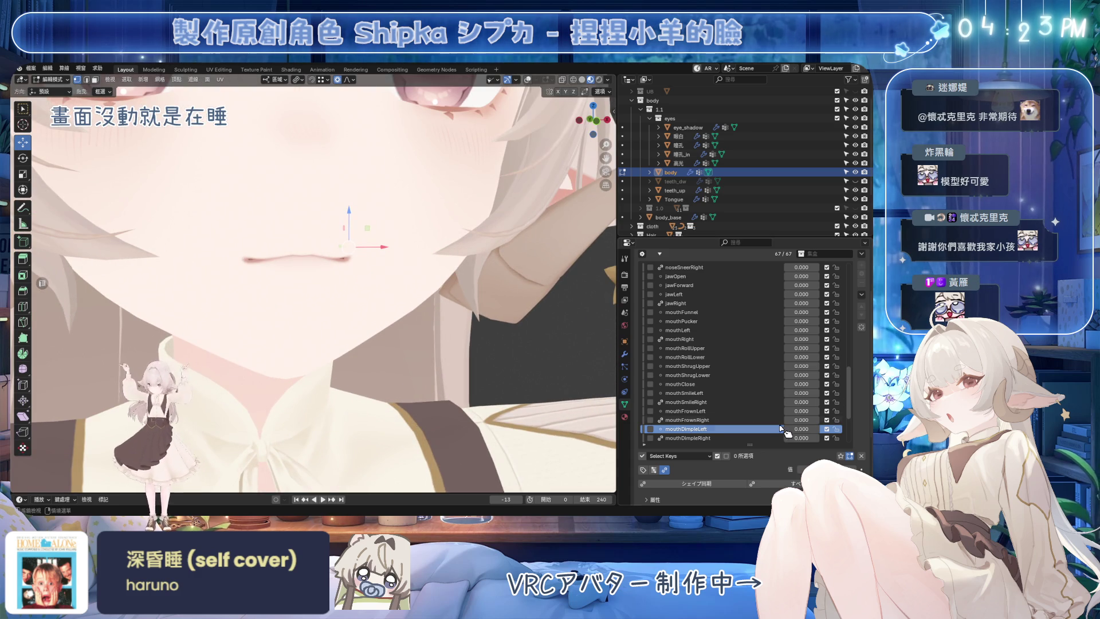
Step: Back in Edit Mode, save and push the mouthDimpleLeft corner vertex along Z with soft falloff
left_click(575, 79)
scroll(379, 222, "up", 2)
scroll(336, 232, "up", 2)
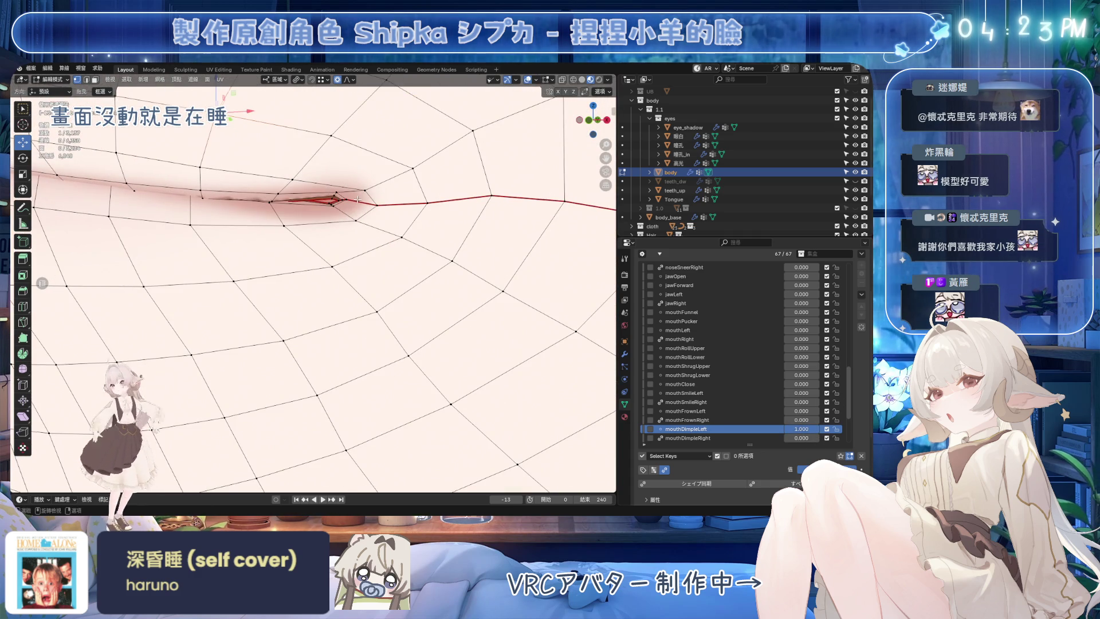
scroll(361, 201, "up", 1)
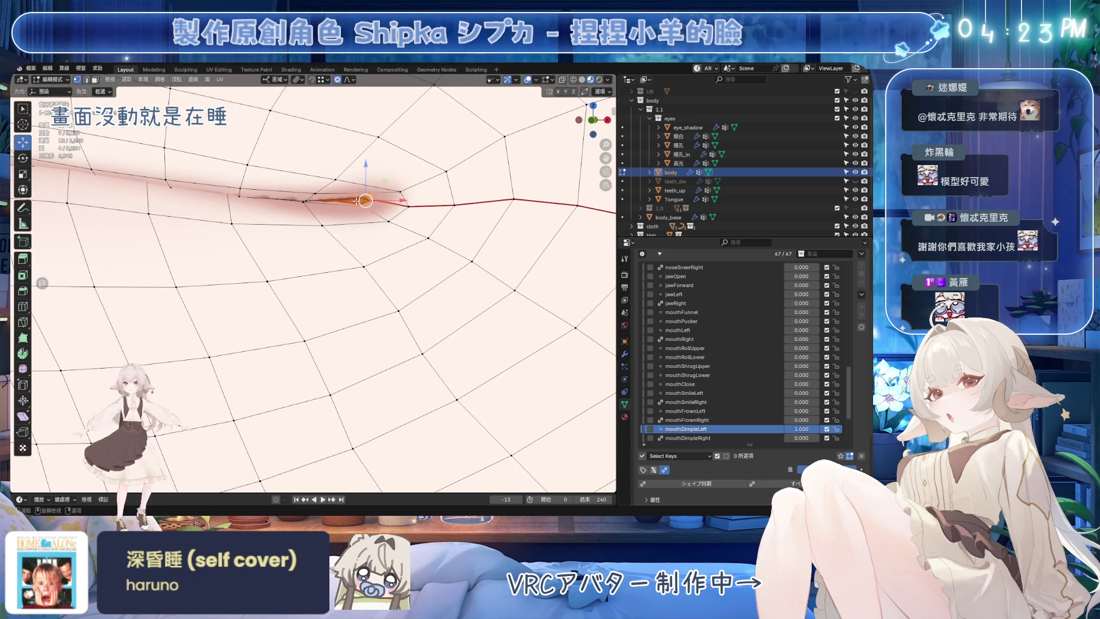
scroll(369, 206, "down", 2)
scroll(378, 224, "down", 1)
scroll(388, 239, "down", 1)
middle_click_drag(389, 239, 367, 246)
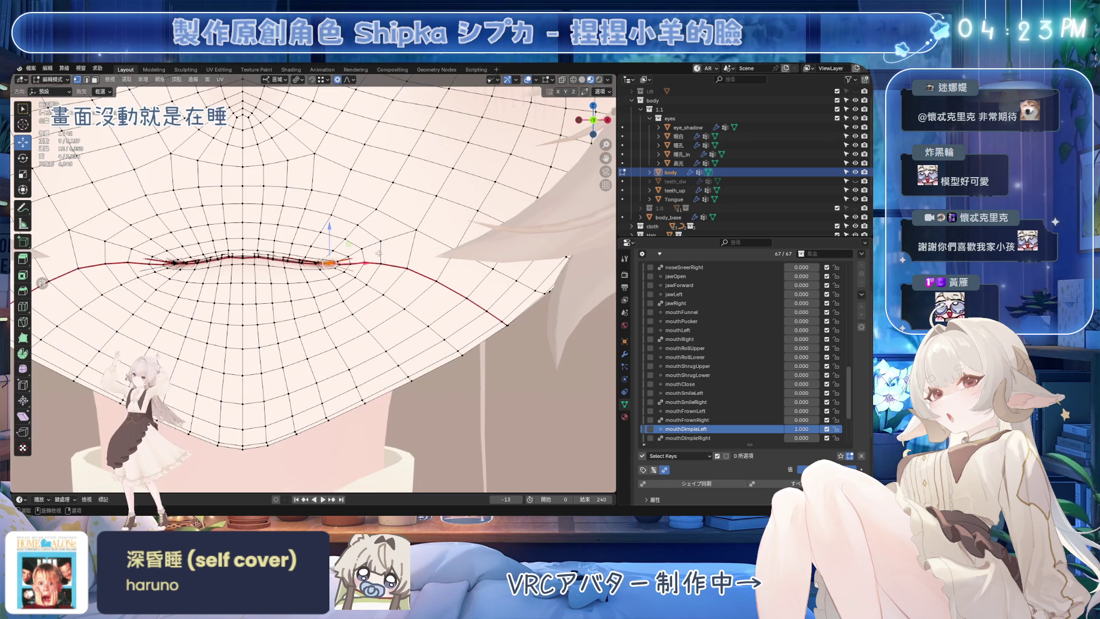
key("ctrl+s")
scroll(730, 378, "down", 5)
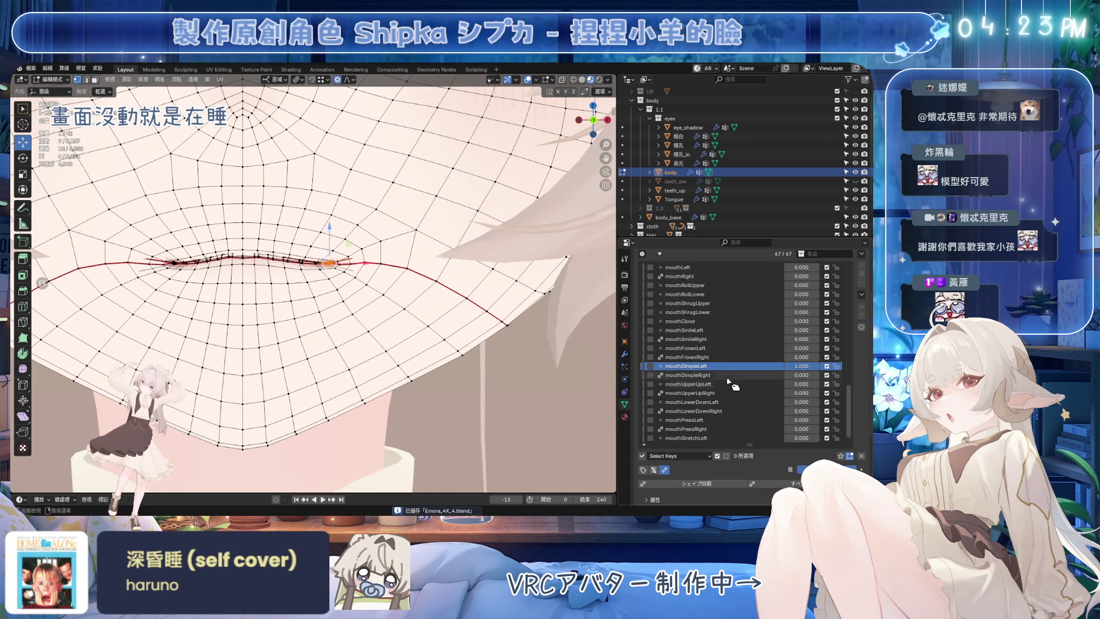
key("g")
key("z")
scroll(332, 210, "down", 2)
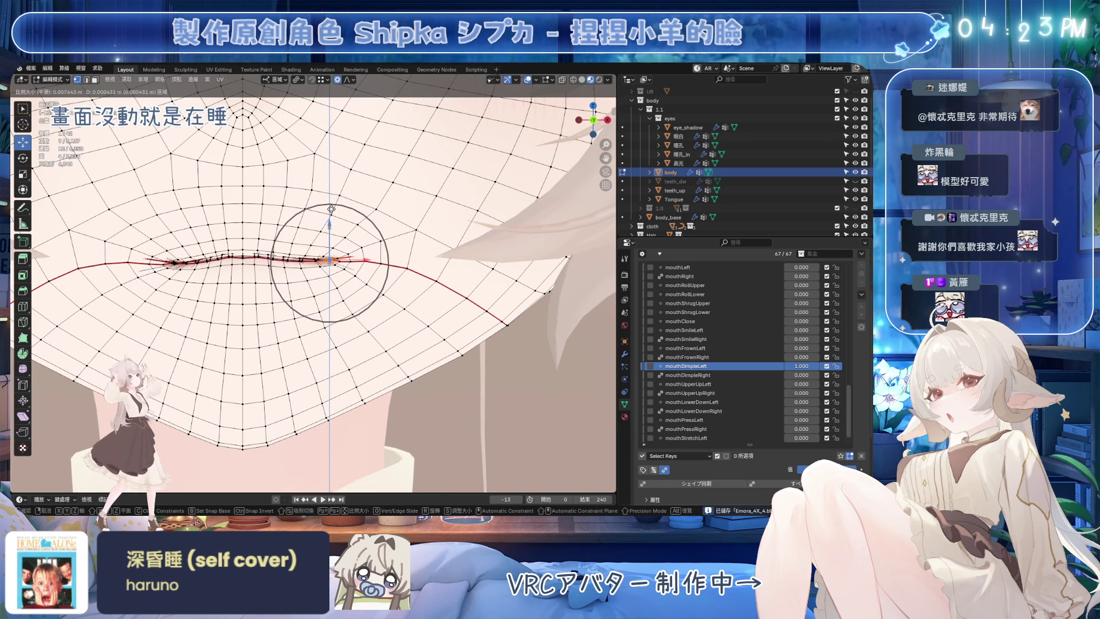
scroll(332, 207, "down", 2)
left_click(332, 207)
Step: Make two more Z-locked soft-falloff corner moves, then hide overlays to preview the shaded face
middle_click_drag(332, 207, 368, 244)
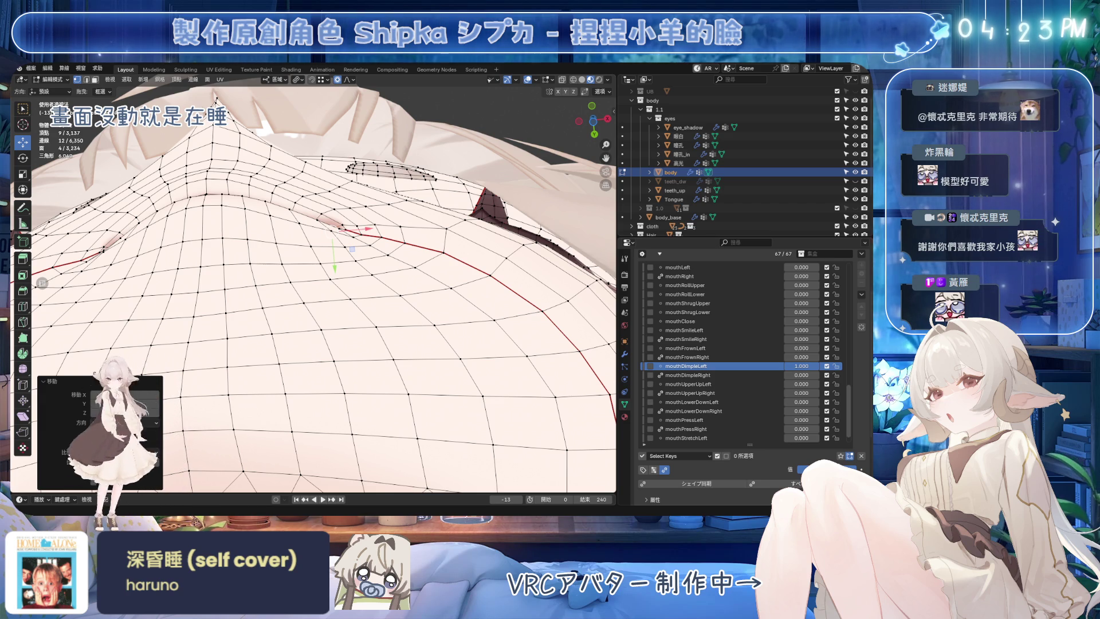
key("g")
key("z")
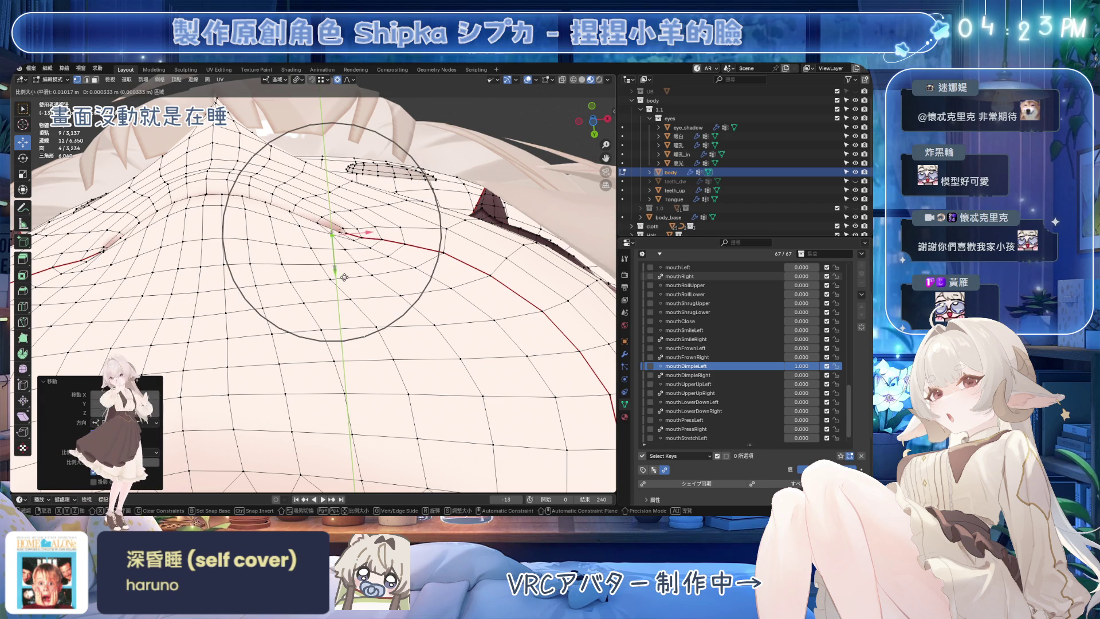
scroll(349, 308, "down", 2)
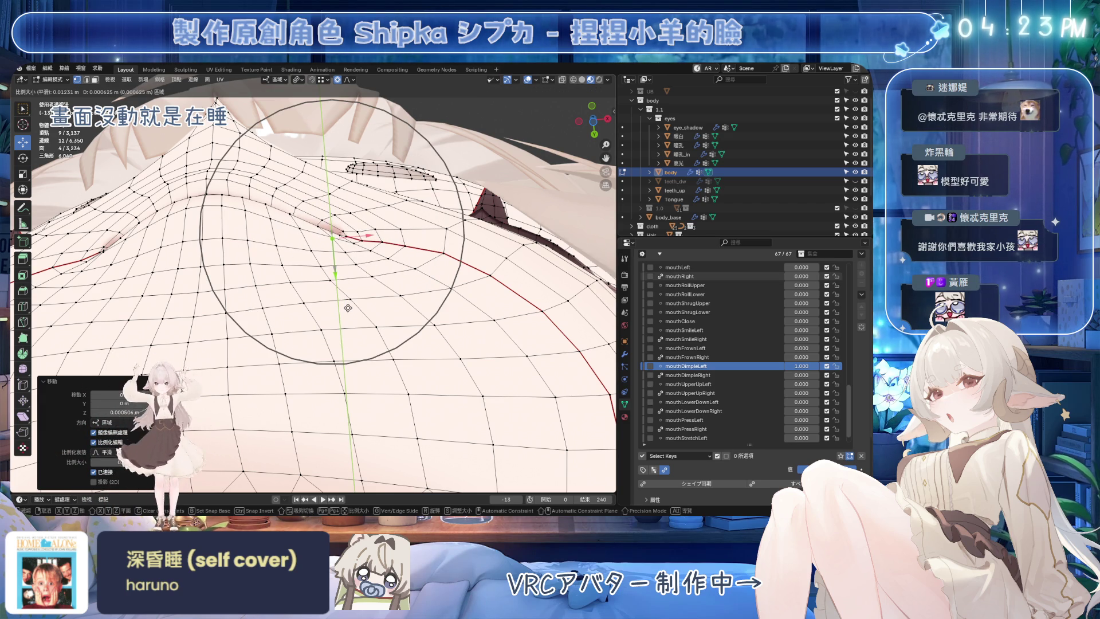
left_click(348, 308)
mouse_move(348, 308)
middle_mouse_down()
mouse_move(395, 326)
mouse_move(329, 233)
middle_mouse_up()
key("g")
key("z")
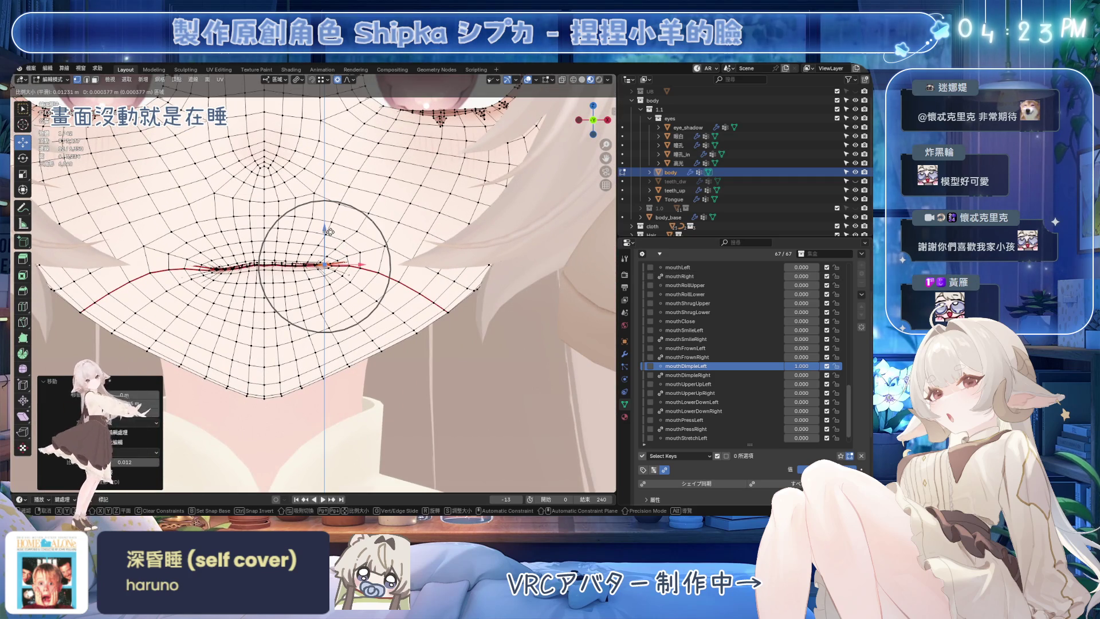
left_click(329, 232)
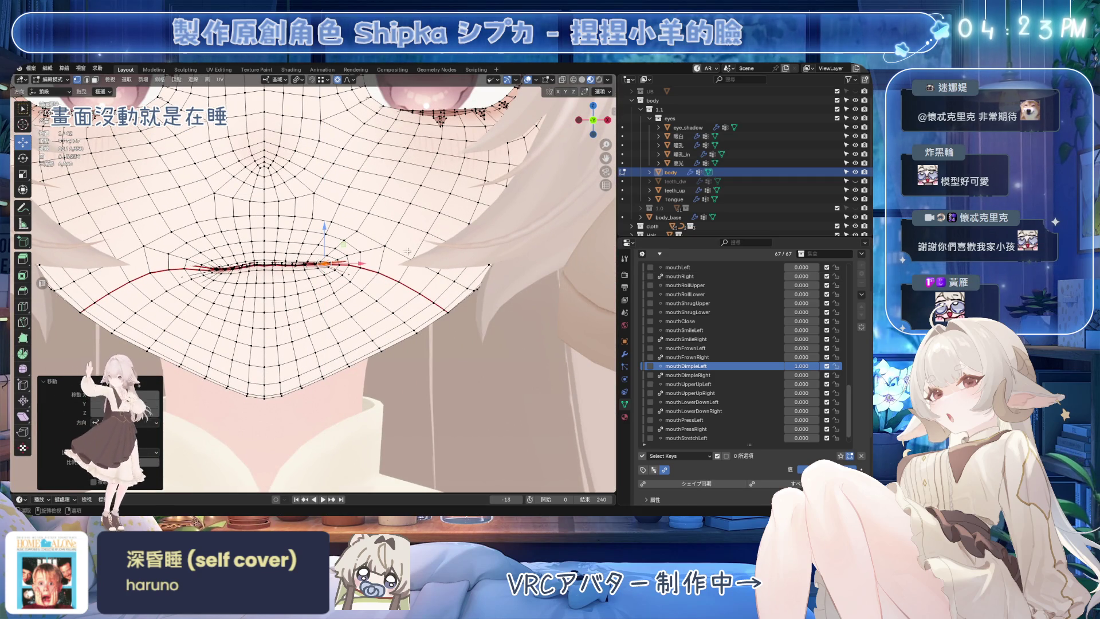
key("shift+alt+z")
scroll(403, 249, "down", 3)
scroll(404, 249, "down", 3)
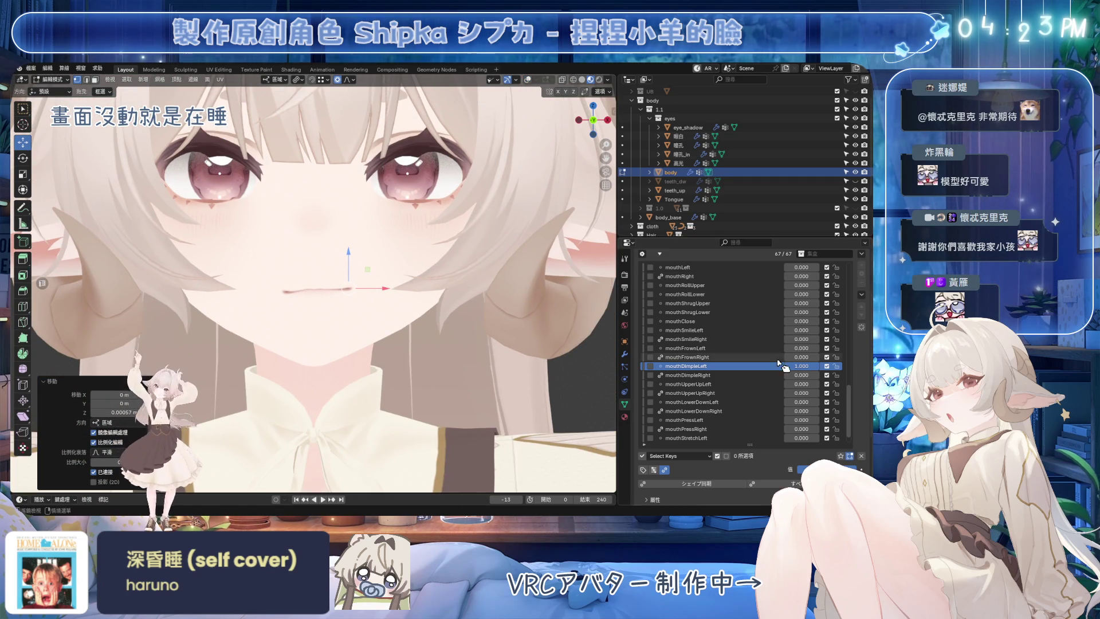
Step: Test mouthDimpleLeft's strength, show overlays again, save, and make mouthSmileLeft the active key
left_click_drag(781, 366, 768, 365)
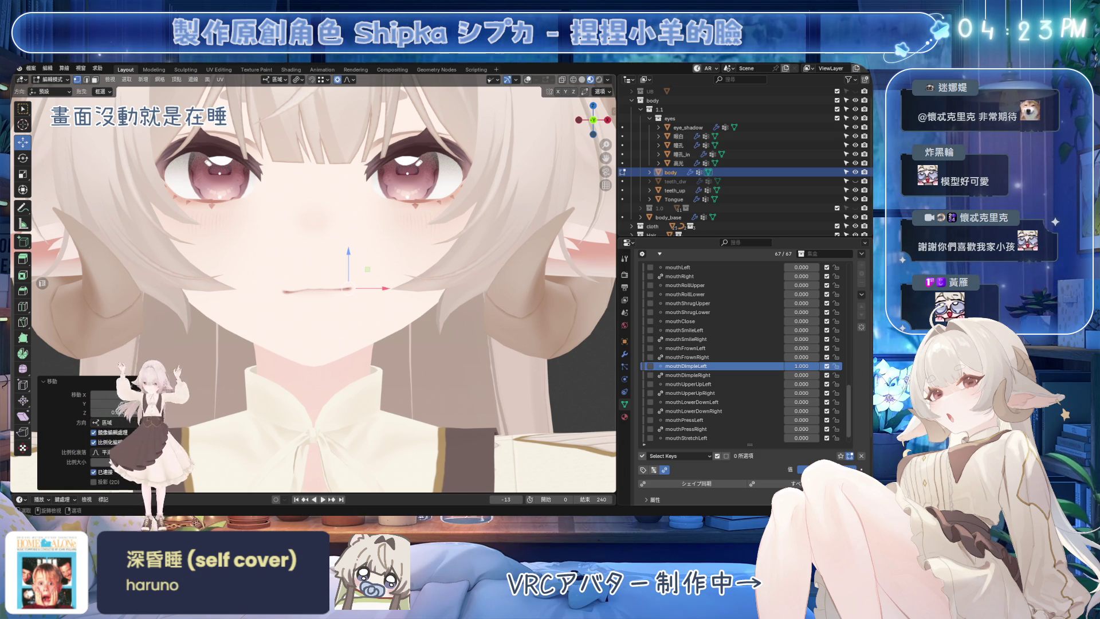
scroll(314, 284, "up", 5)
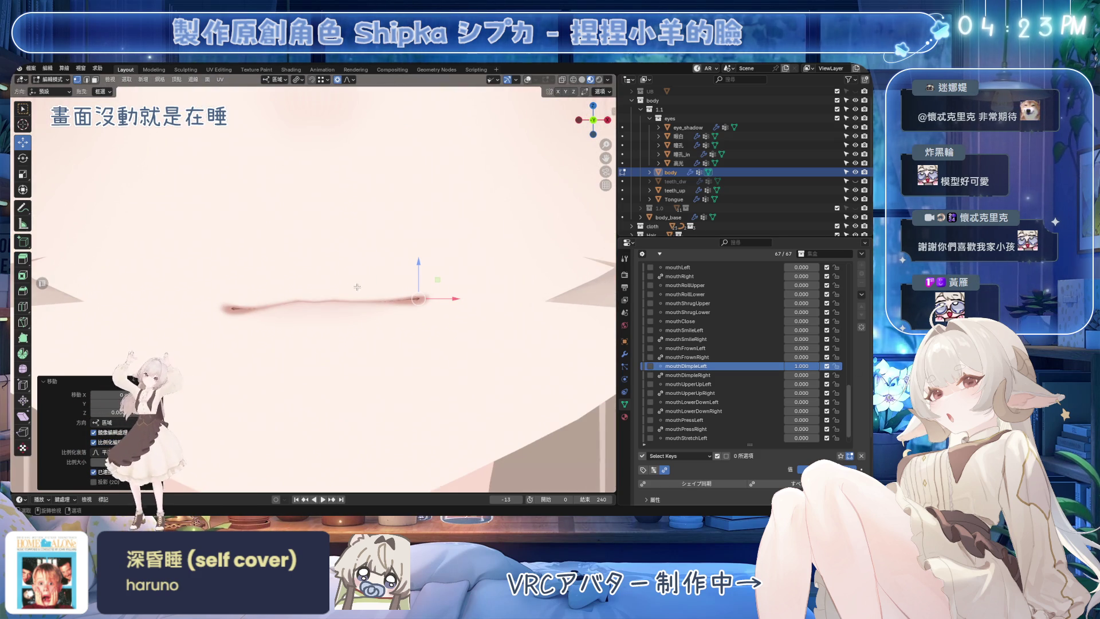
left_click(526, 81)
key("ctrl+s")
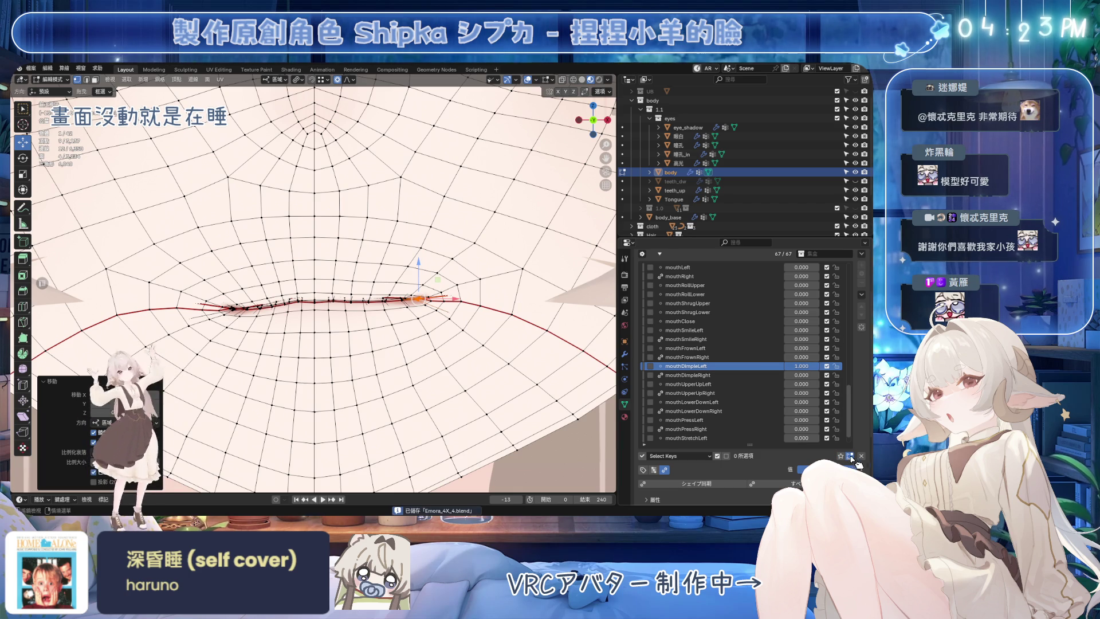
key("BackSpace")
scroll(802, 358, "up", 1, "ctrl")
scroll(799, 357, "down", 1, "ctrl")
scroll(795, 355, "up", 1, "ctrl")
scroll(790, 353, "down", 1, "ctrl")
scroll(788, 353, "up", 1, "ctrl")
scroll(787, 353, "down", 1, "ctrl")
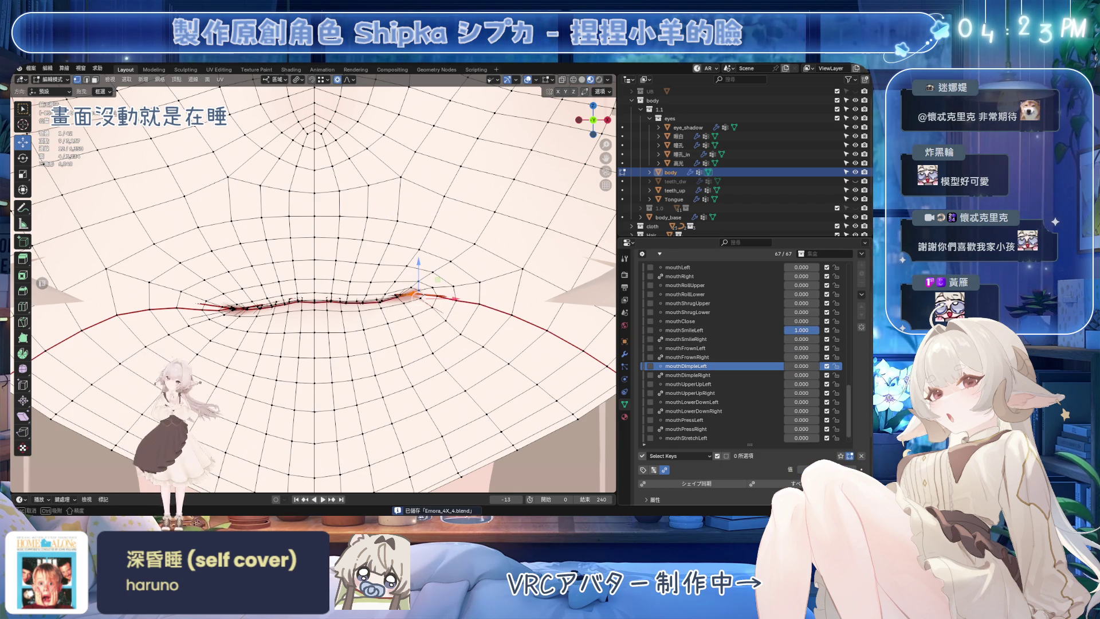
scroll(802, 329, "up", 1, "ctrl")
left_click(705, 330)
mouse_move(404, 310)
middle_mouse_down()
mouse_move(438, 324)
mouse_move(451, 305)
middle_mouse_up()
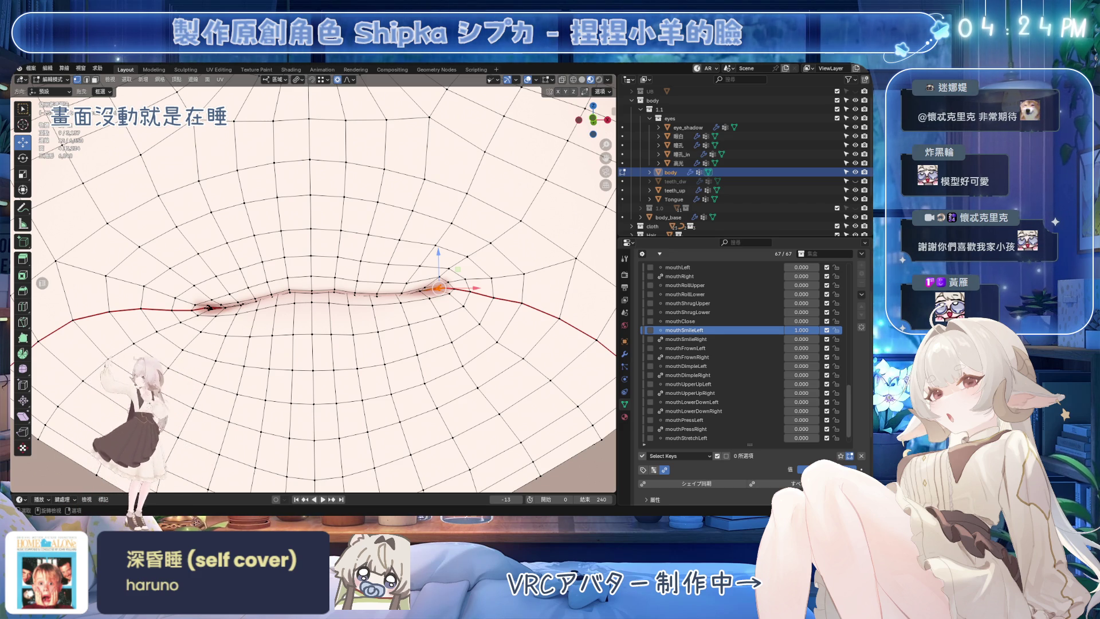
scroll(444, 321, "down", 2)
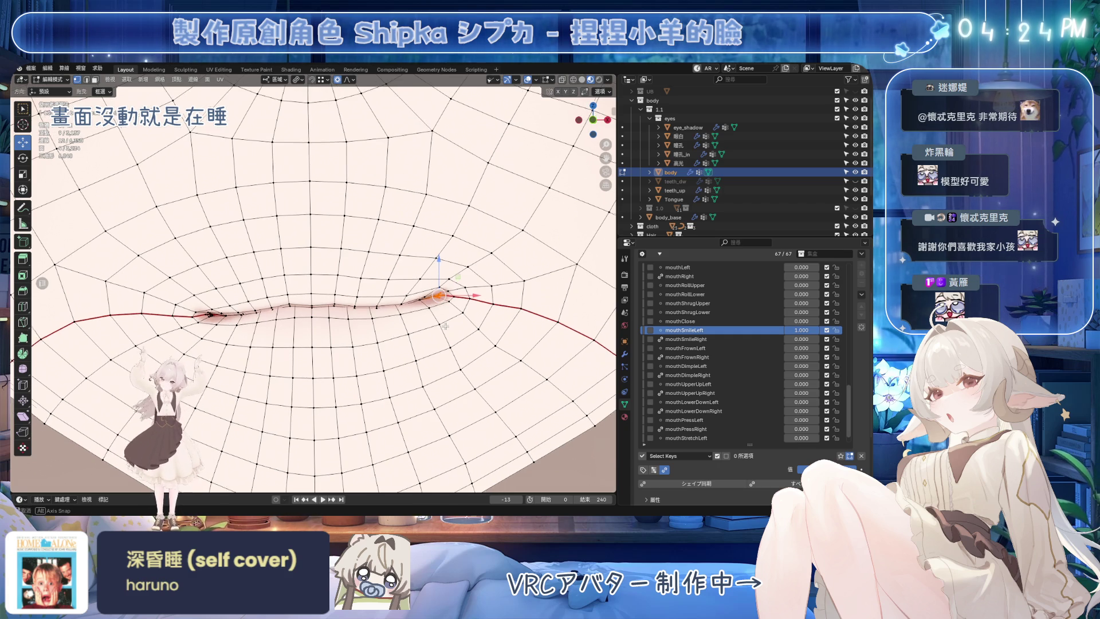
scroll(444, 321, "down", 2)
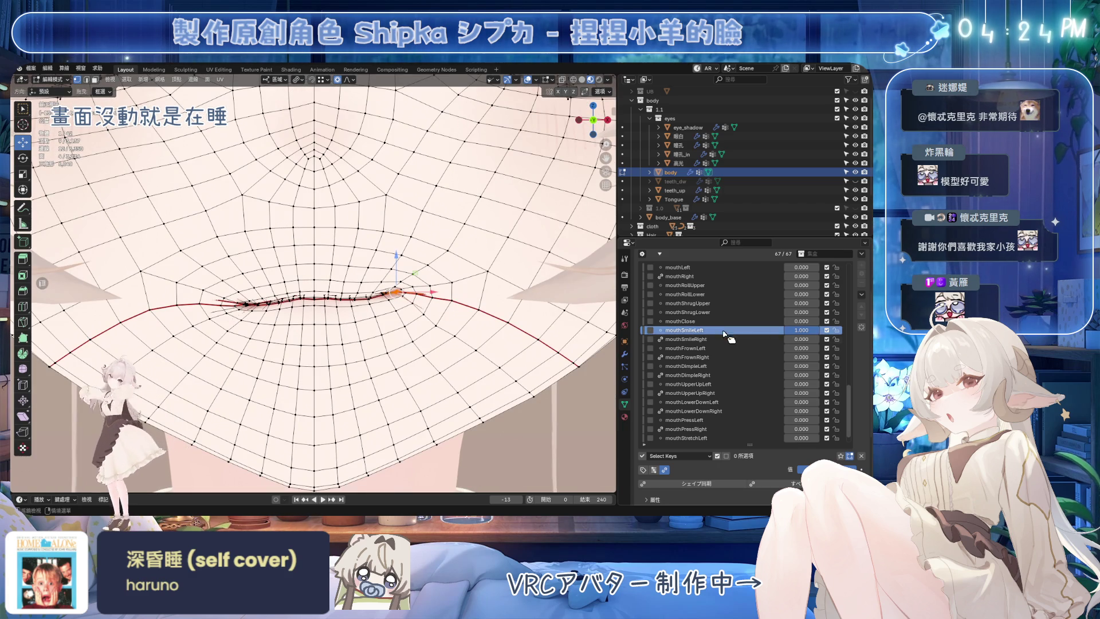
scroll(118, 338, "up", 3)
scroll(119, 337, "up", 3)
Step: Lift the left mouth corner and a neighbouring lip vertex into a smile with soft-falloff moves
left_click(112, 345, "ctrl")
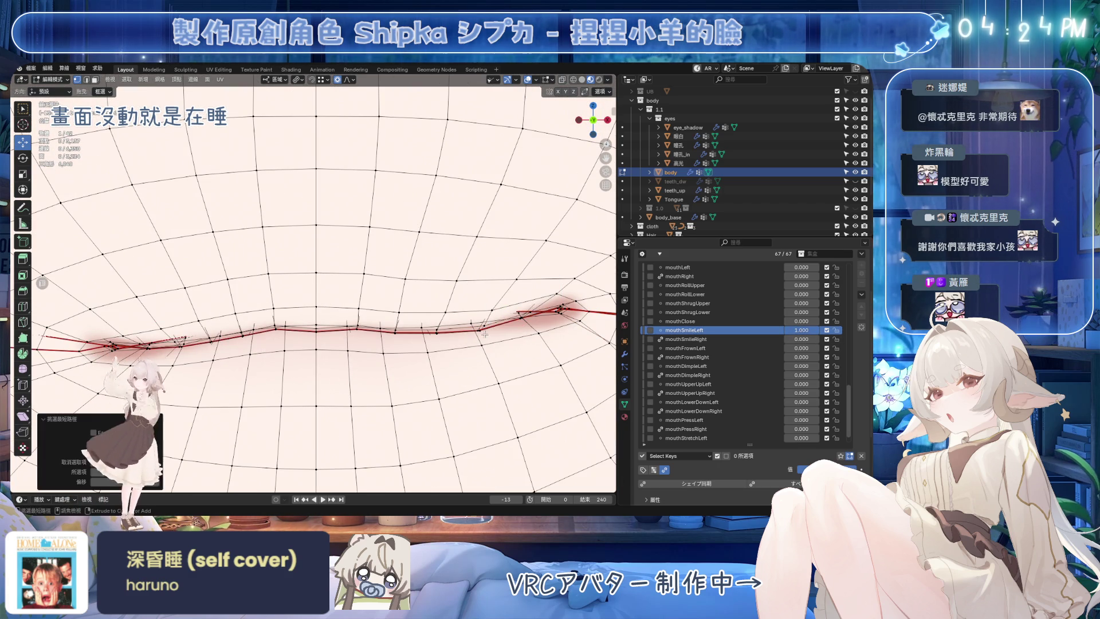
left_click(485, 330)
key("g")
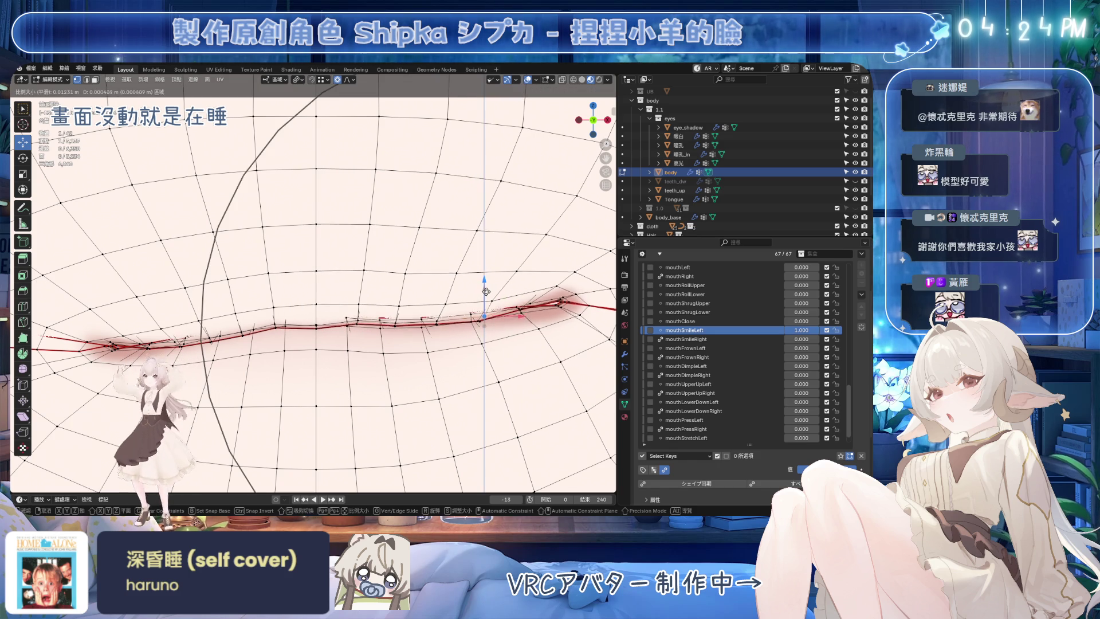
scroll(494, 284, "up", 3)
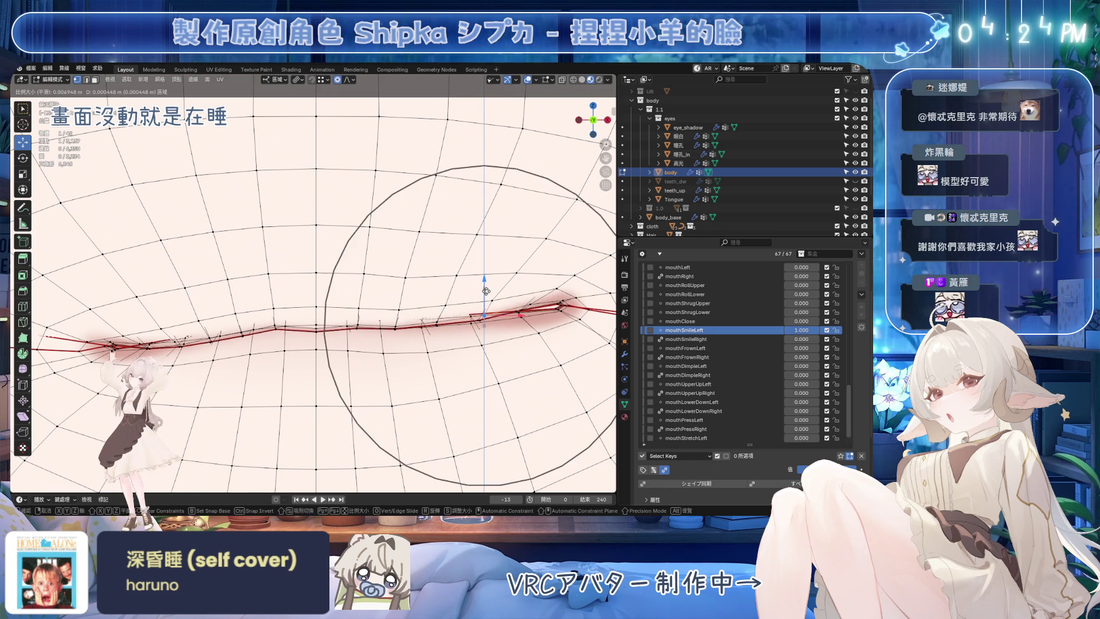
left_click(525, 294)
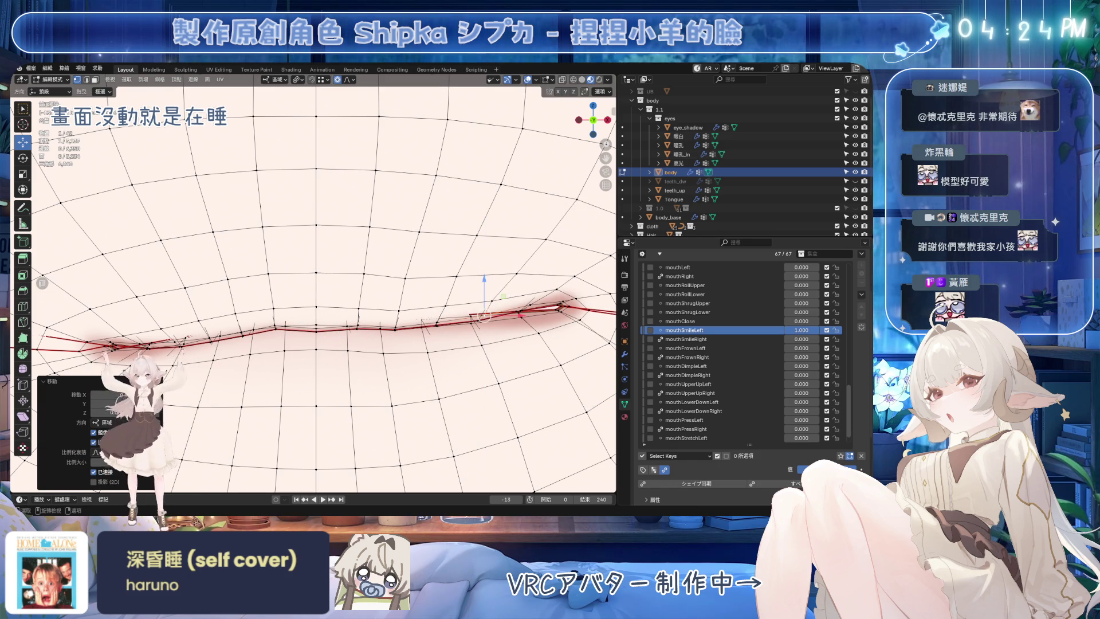
left_click(532, 305)
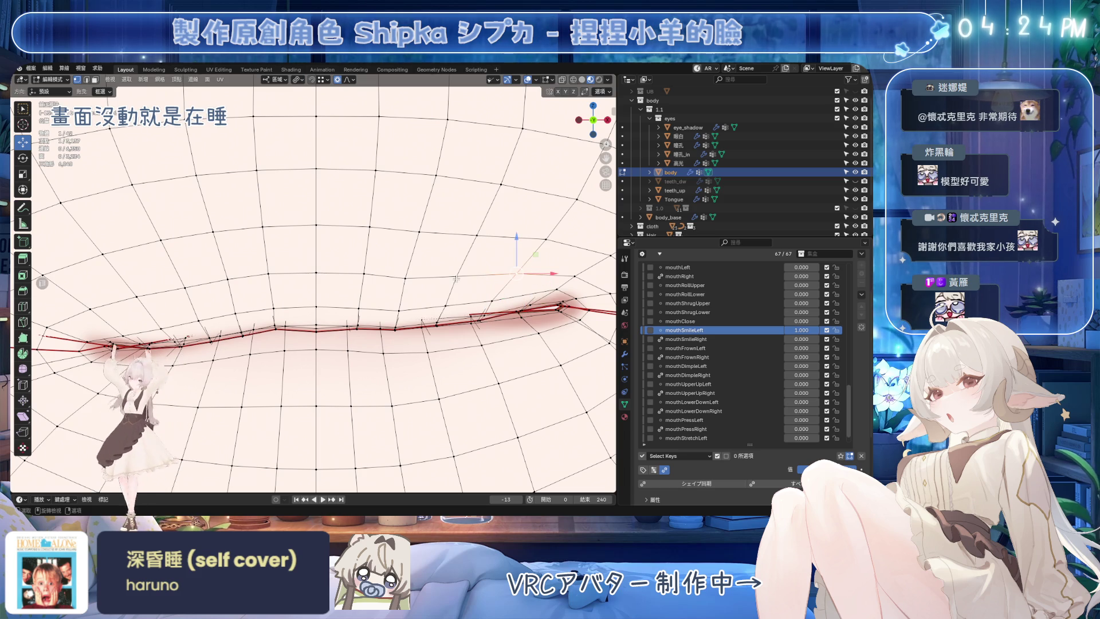
key("g")
scroll(413, 224, "up", 2)
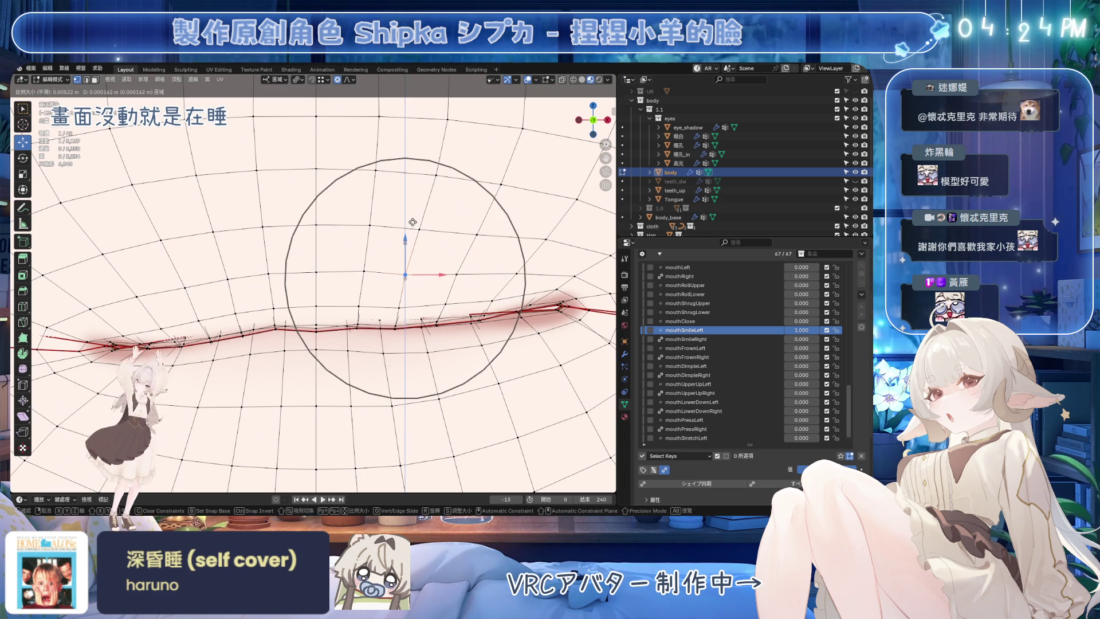
left_click(422, 194)
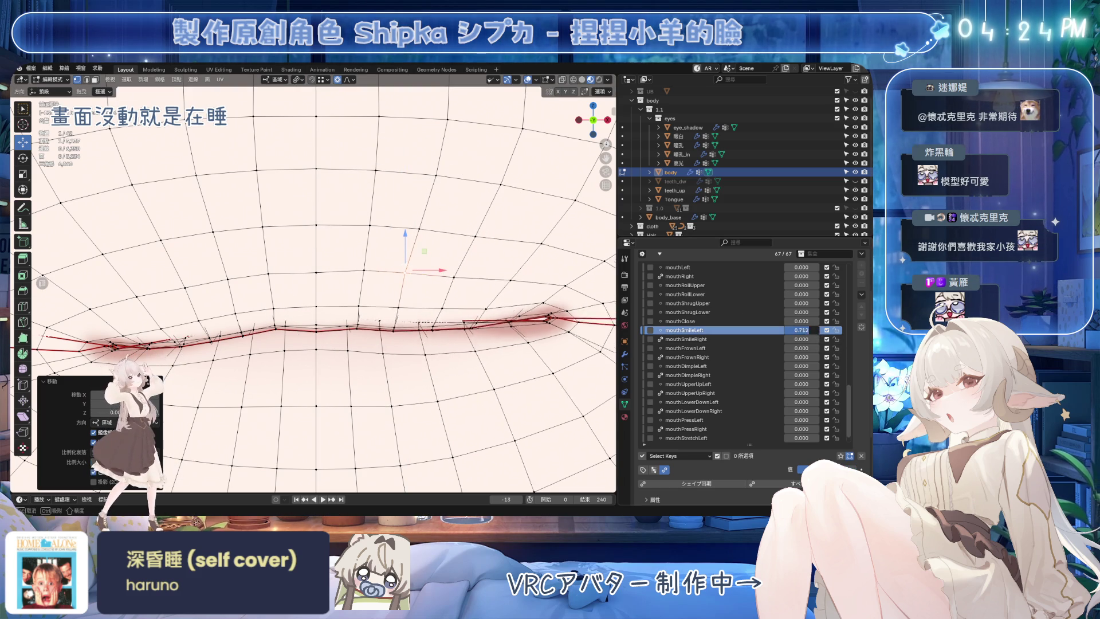
Step: Compare mouthSmileLeft at zero and full strength, refine the corner, then make mouthSmileRight active
left_click_drag(794, 330, 823, 336)
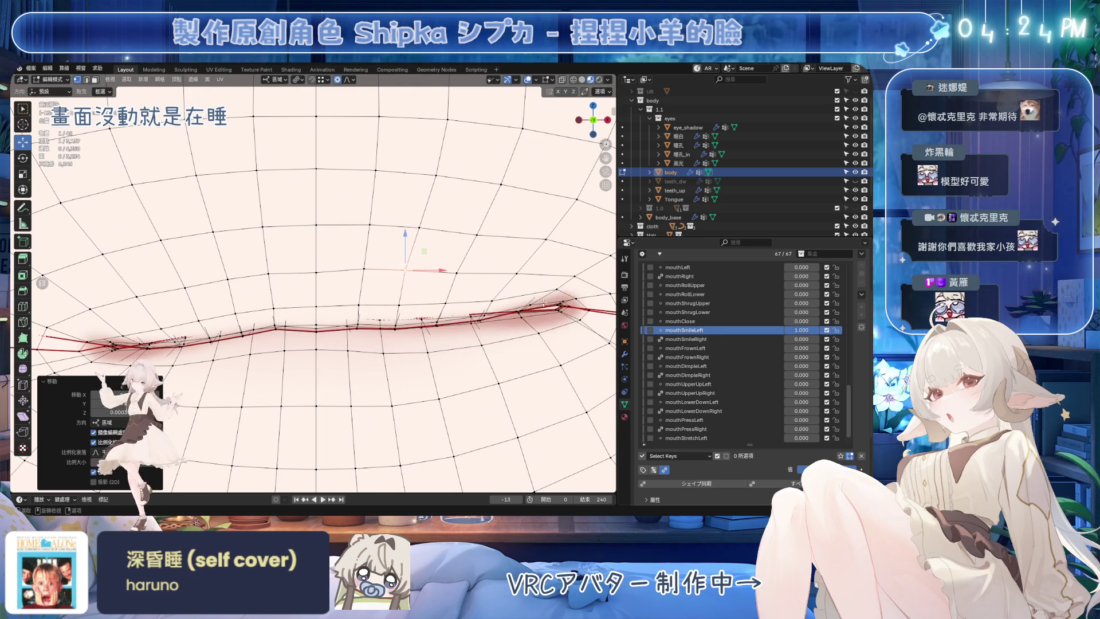
scroll(464, 303, "down", 6)
middle_click_drag(464, 303, 461, 290)
scroll(421, 287, "up", 2)
scroll(439, 294, "up", 2)
key("g")
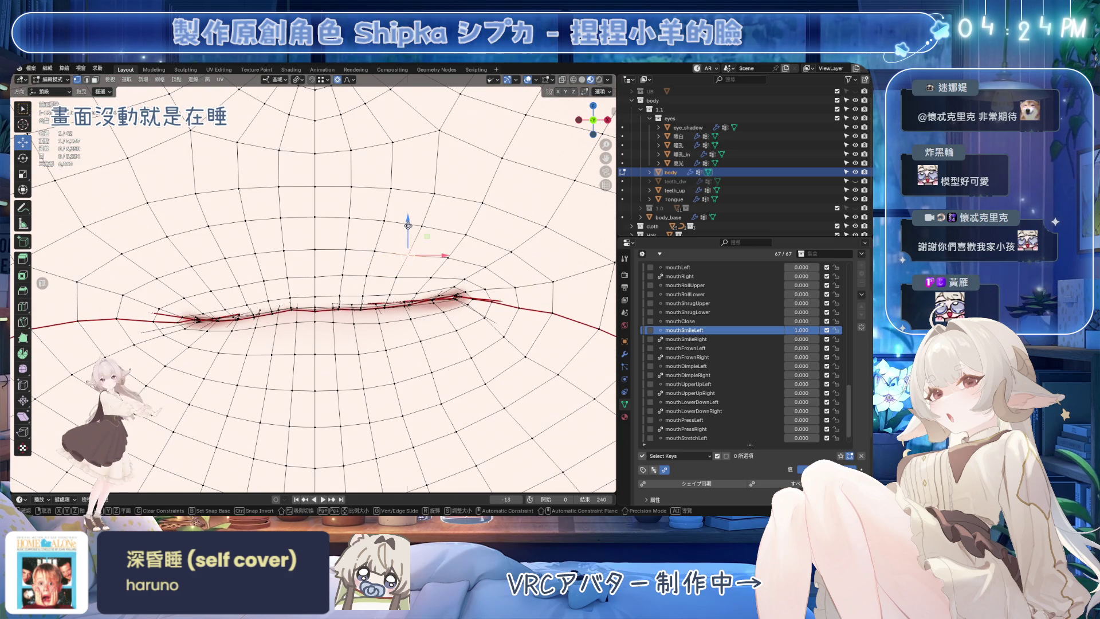
left_click(721, 362)
left_click_drag(801, 330, 801, 338)
left_click(727, 339)
scroll(379, 280, "down", 3)
scroll(379, 280, "down", 3)
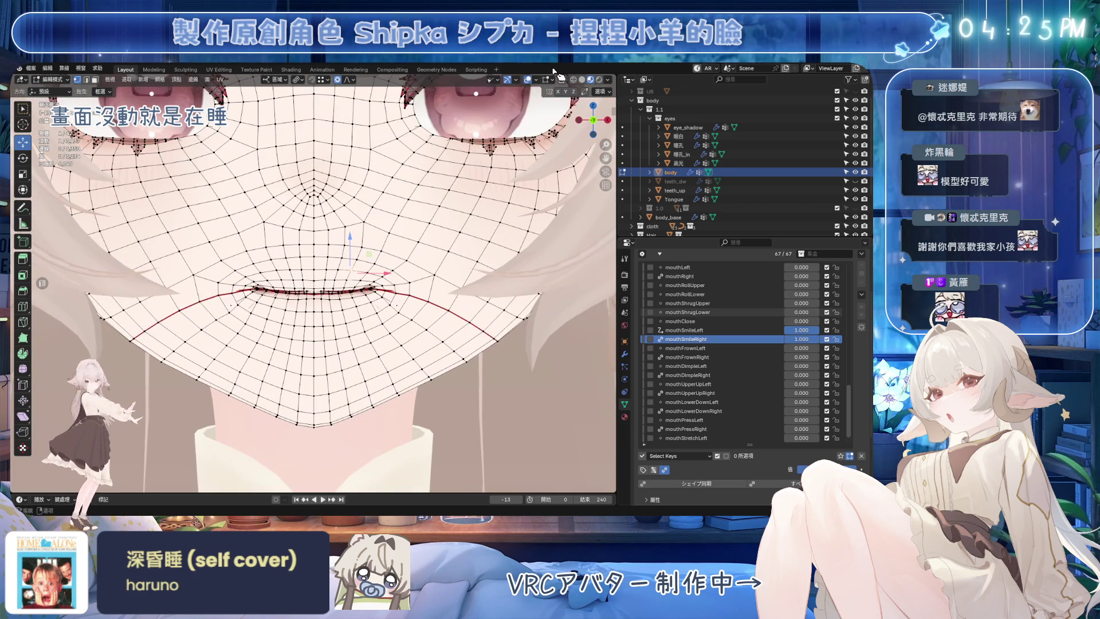
Step: In Object Mode set both smile keys to 0 and dimples to 1, activate mouthDimpleRight, and save
key("Tab")
scroll(379, 280, "down", 3)
scroll(379, 280, "up", 2)
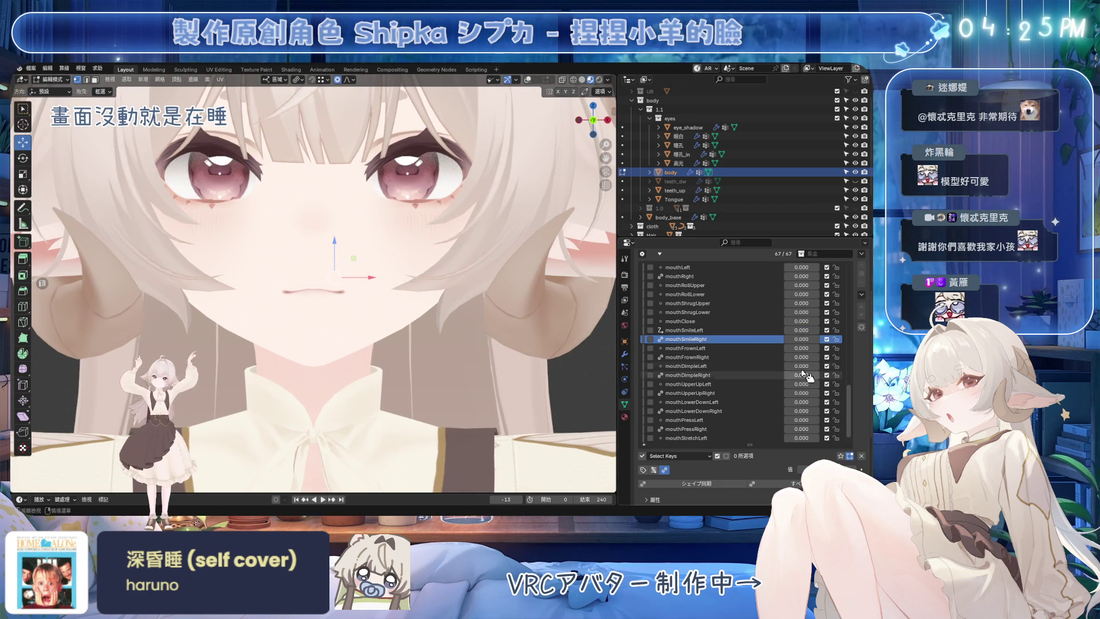
left_click_drag(801, 364, 830, 375)
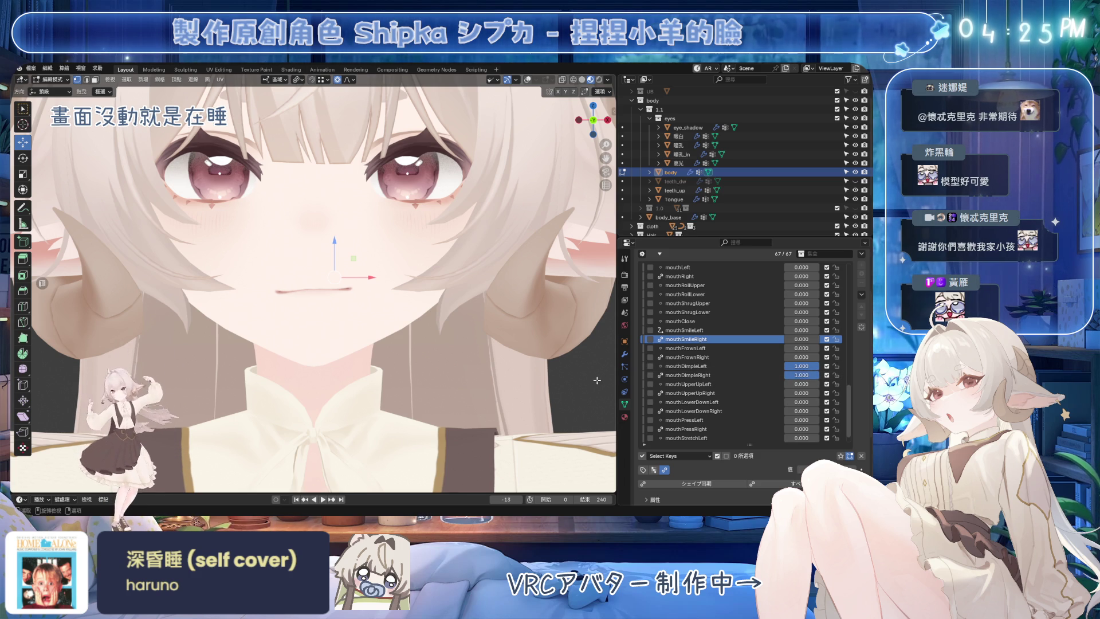
left_click(731, 376)
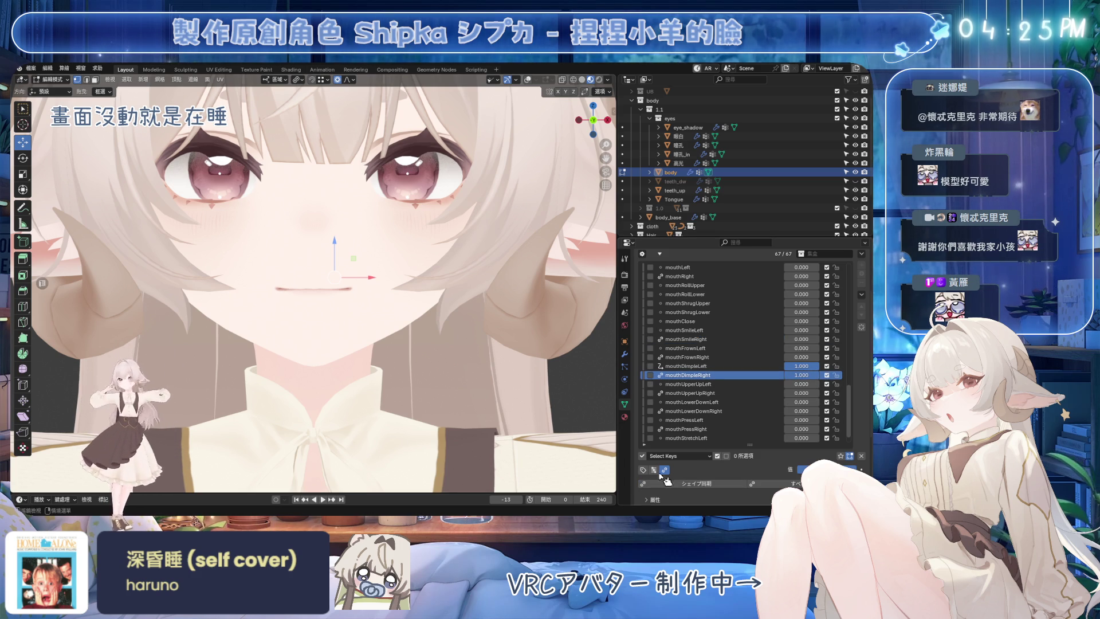
scroll(421, 335, "down", 3)
scroll(417, 327, "up", 3)
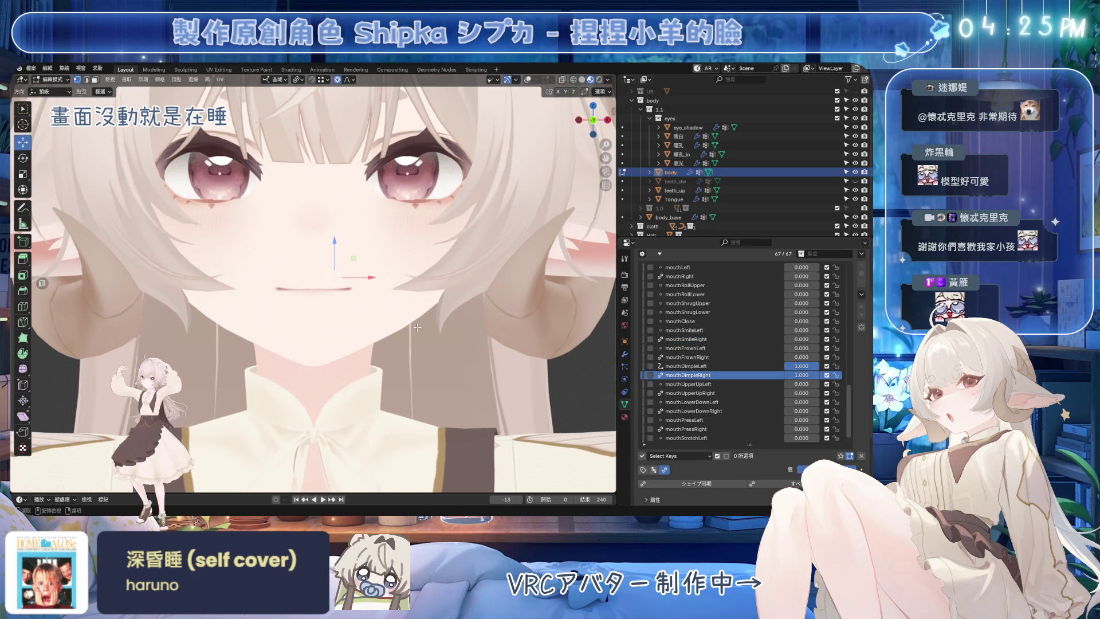
key("ctrl+s")
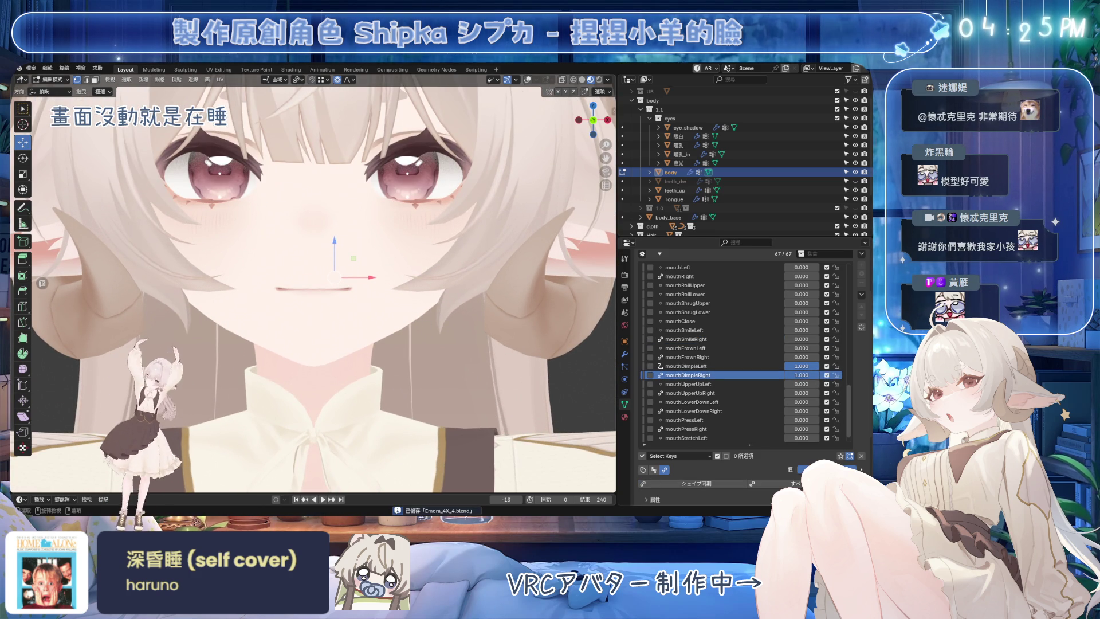
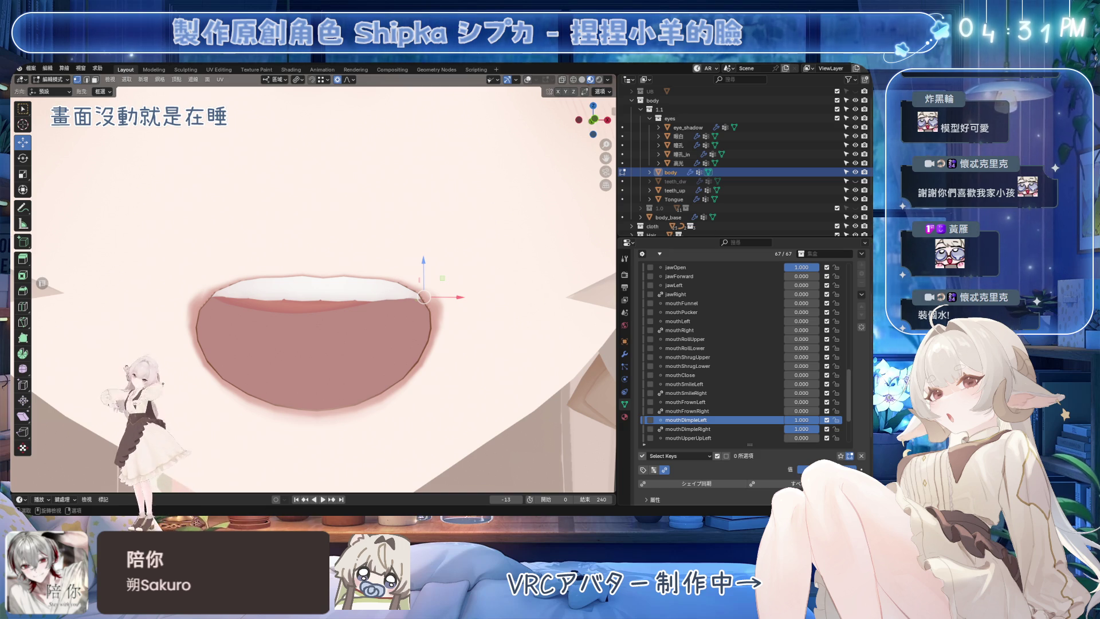
scroll(439, 315, "down", 2)
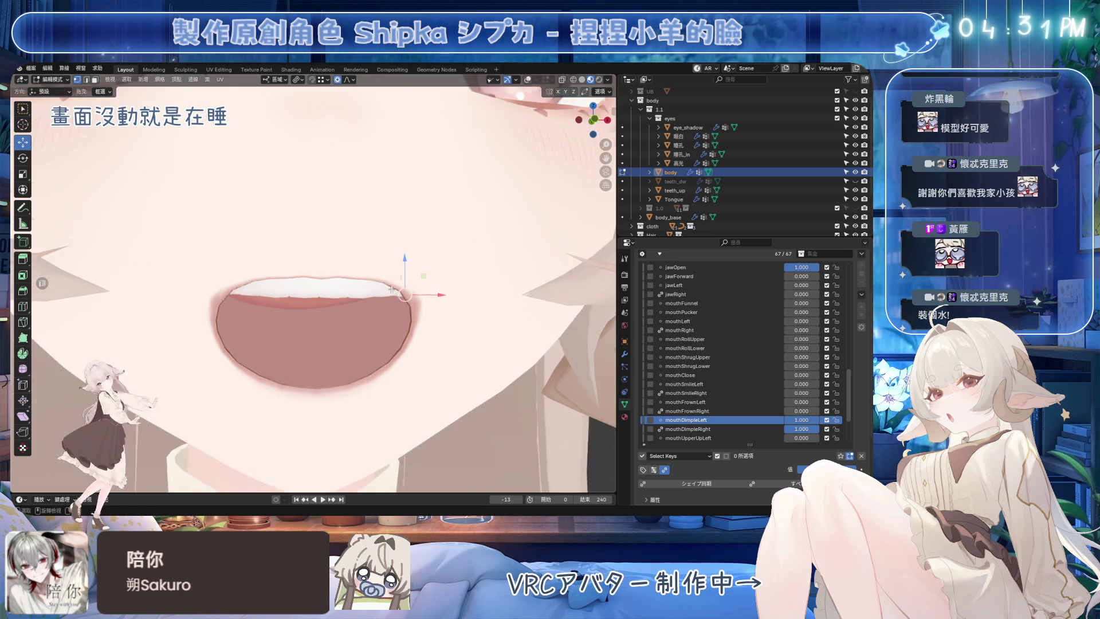
scroll(439, 315, "down", 5)
scroll(439, 314, "up", 3)
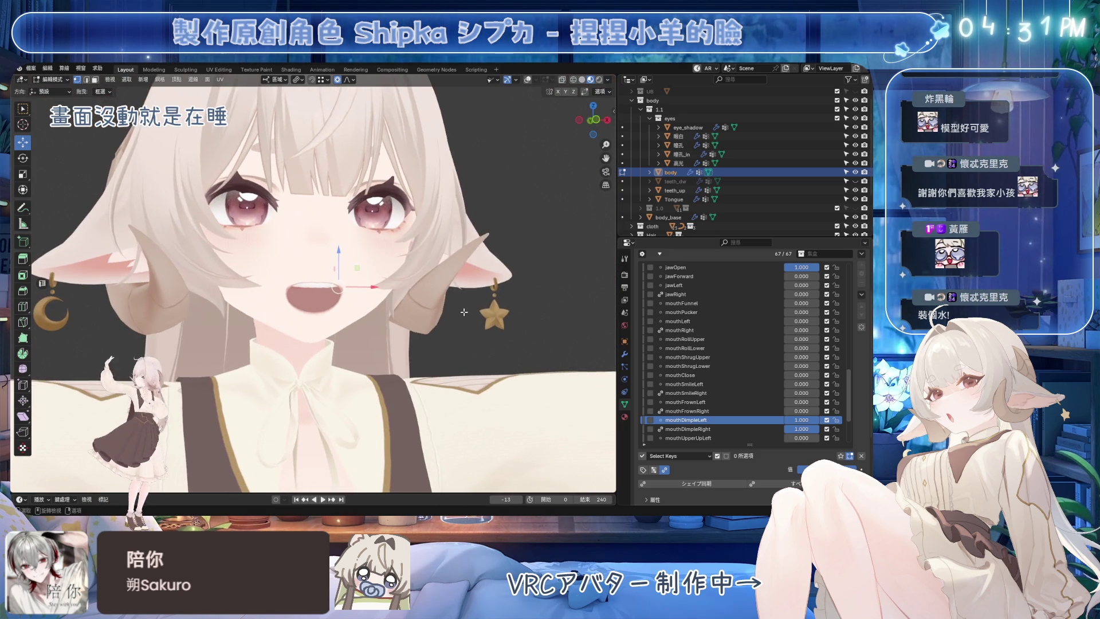
Step: Save the avatar .blend file and select the mouthDimpleLeft shape key entry
key("ctrl+s")
scroll(439, 315, "up", 3)
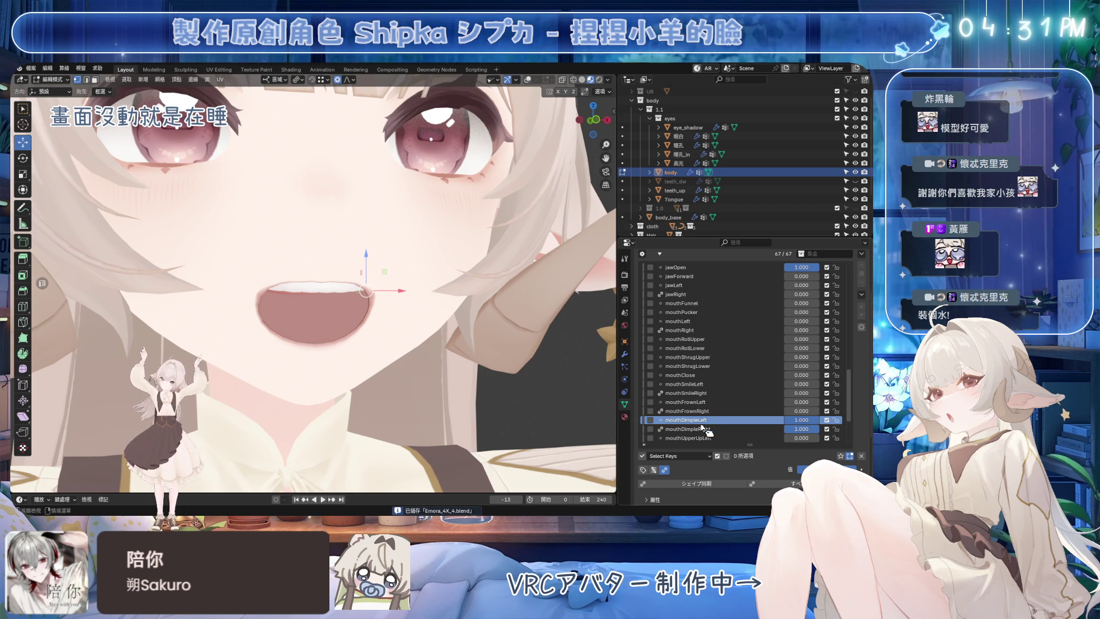
double_click(710, 420)
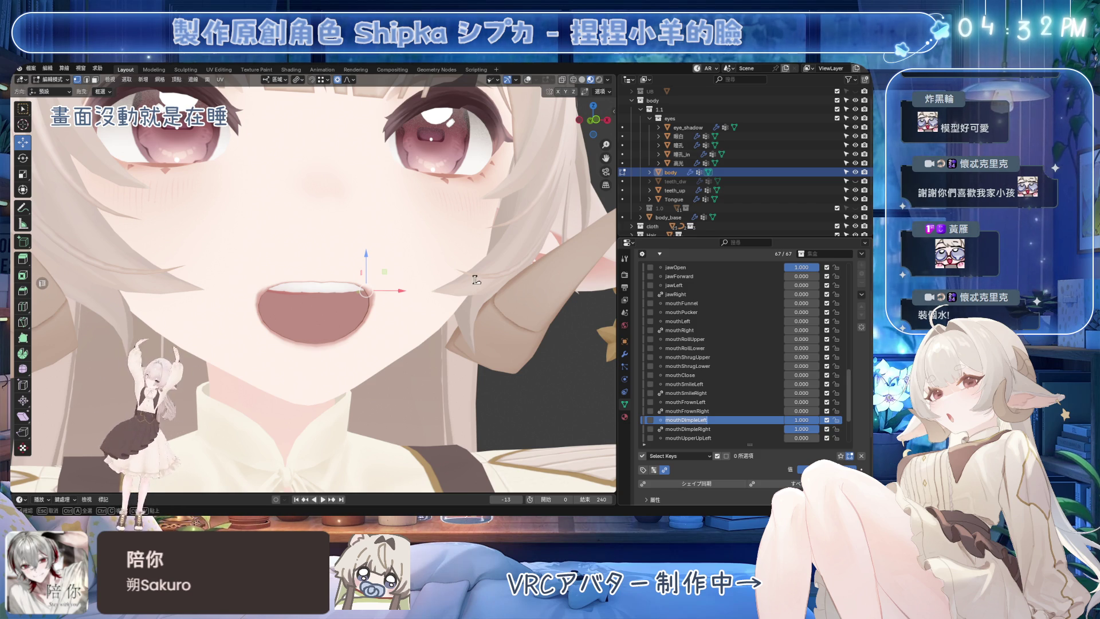
Step: Reset jawOpen and mouthDimpleRight to 0 so only mouthDimpleLeft stays active
key("BackSpace")
key("BackSpace")
scroll(252, 321, "up", 1)
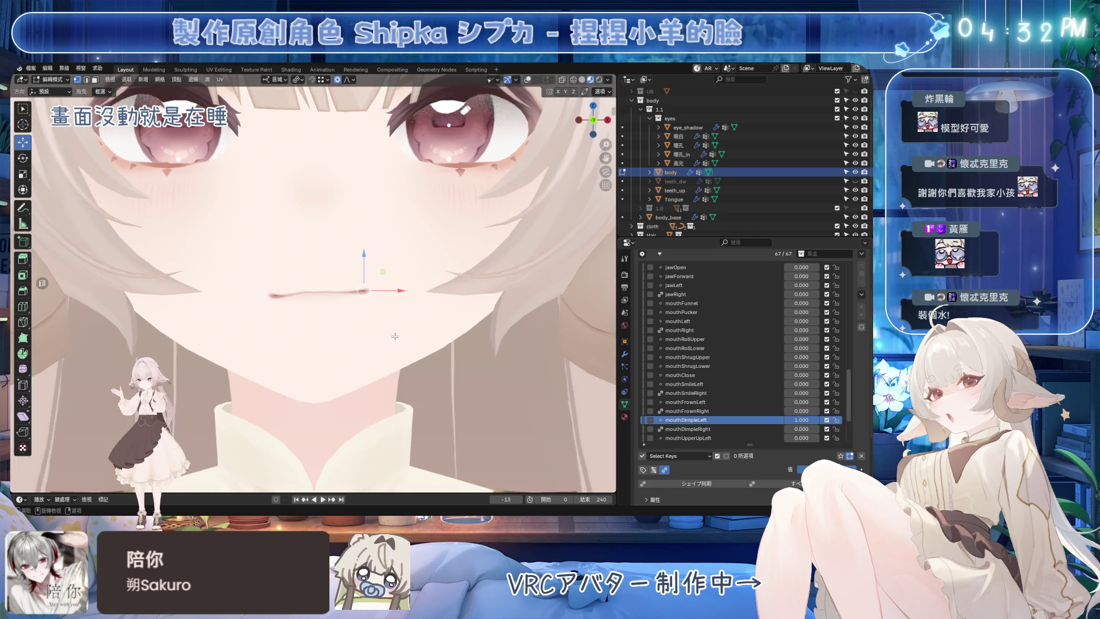
scroll(252, 321, "up", 1)
Step: Move two lip vertices along Z with proportional falloff and enter Edit Mode on the face mesh
key("g")
key("z")
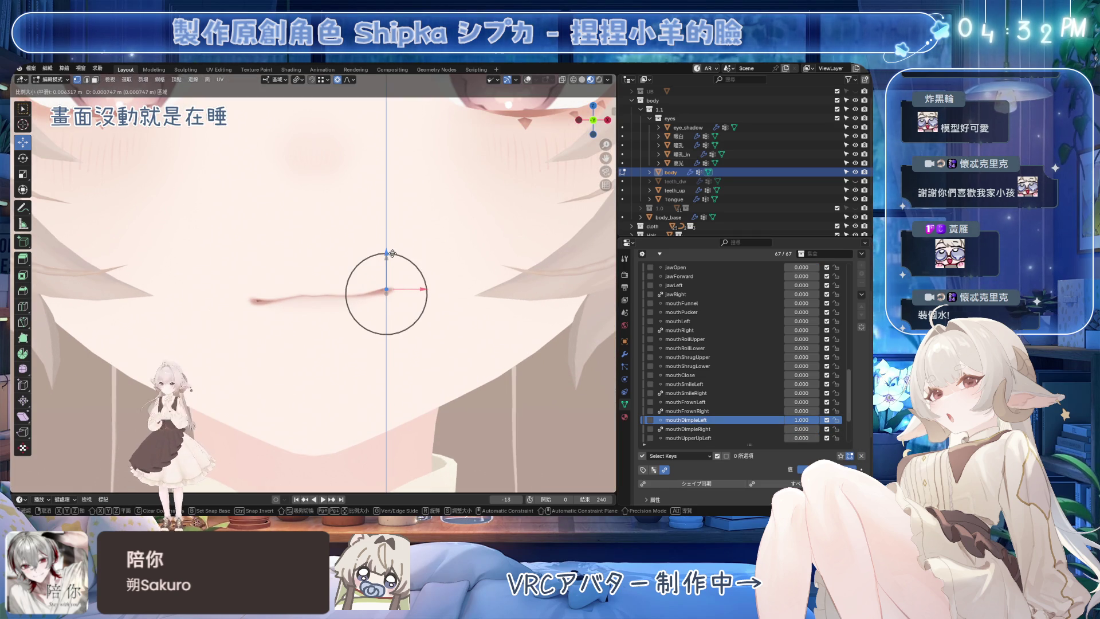
left_click(387, 256)
left_click(354, 291)
key("g")
key("z")
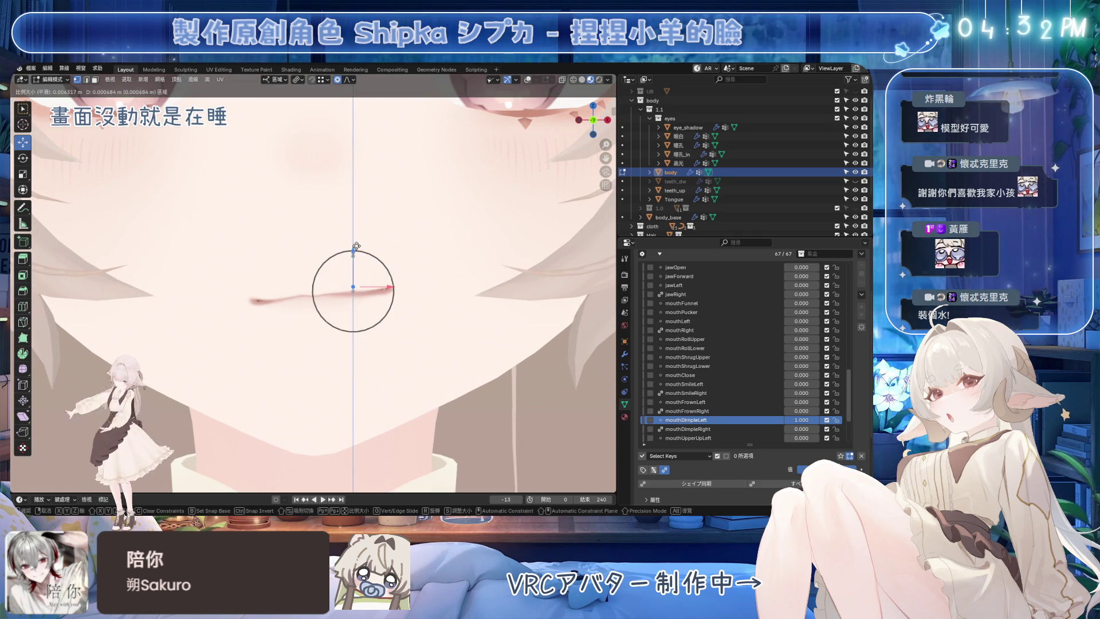
left_click(354, 289)
key("Tab")
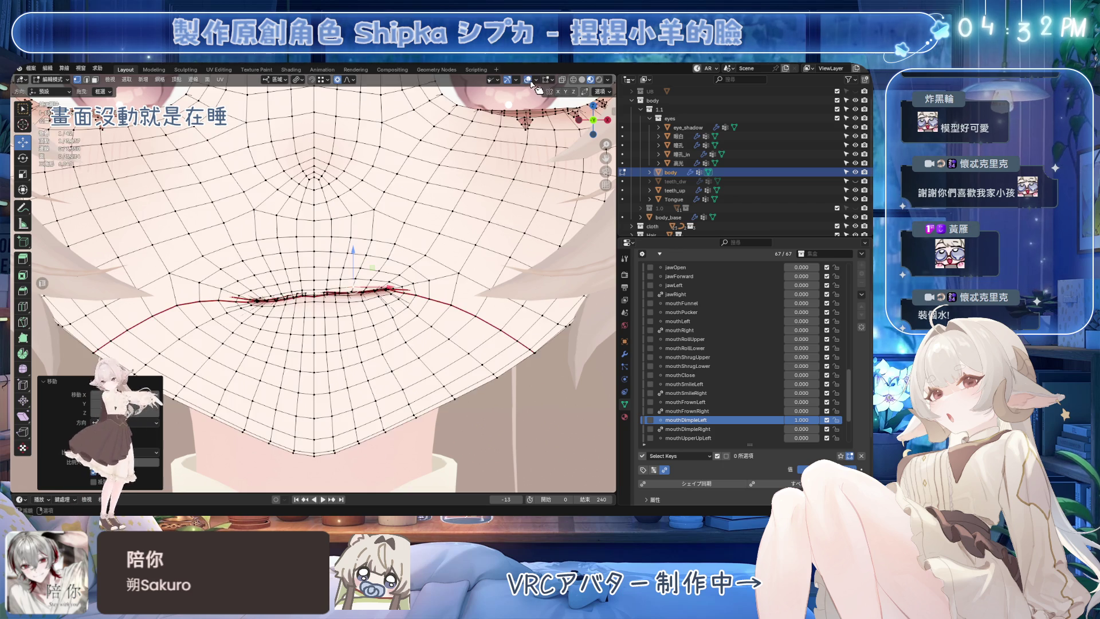
scroll(383, 258, "up", 1)
scroll(376, 241, "up", 2)
scroll(375, 241, "up", 2)
scroll(382, 258, "up", 1)
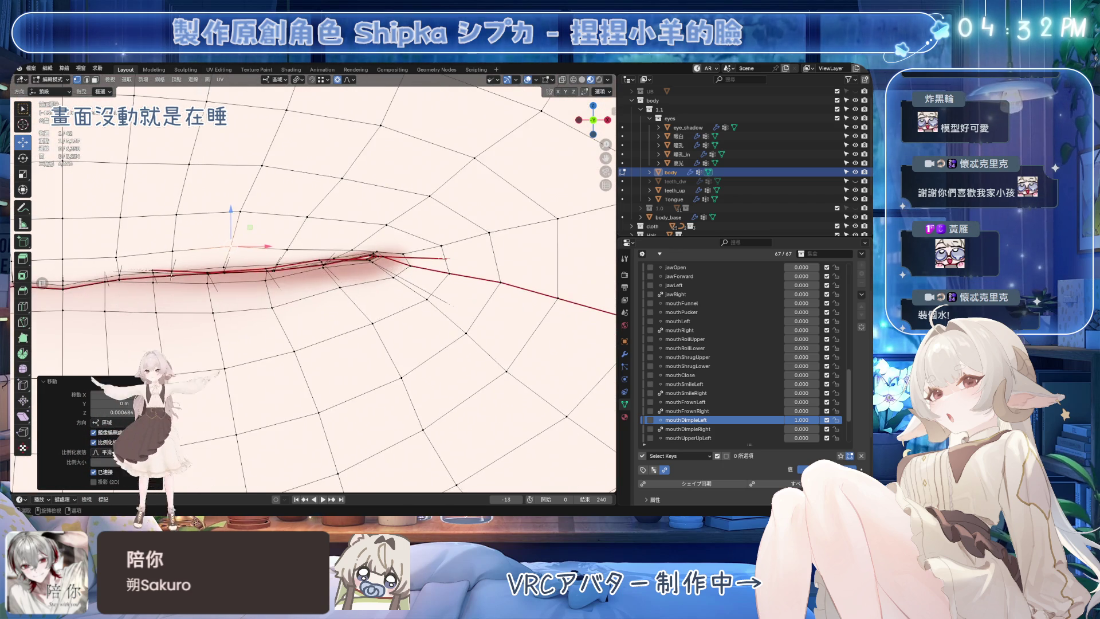
scroll(391, 282, "up", 2)
Step: Nudge the left lip-corner vertex and adjacent lip-edge vertices into place with falloff
left_click(485, 259)
left_click_drag(486, 259, 484, 264)
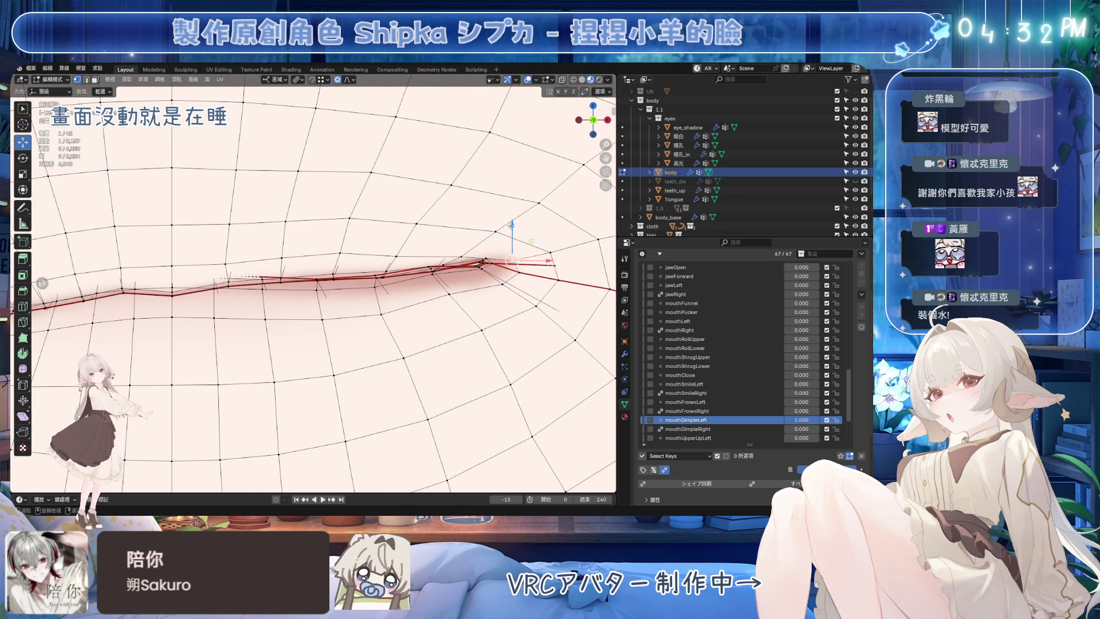
key("g")
left_click(520, 183)
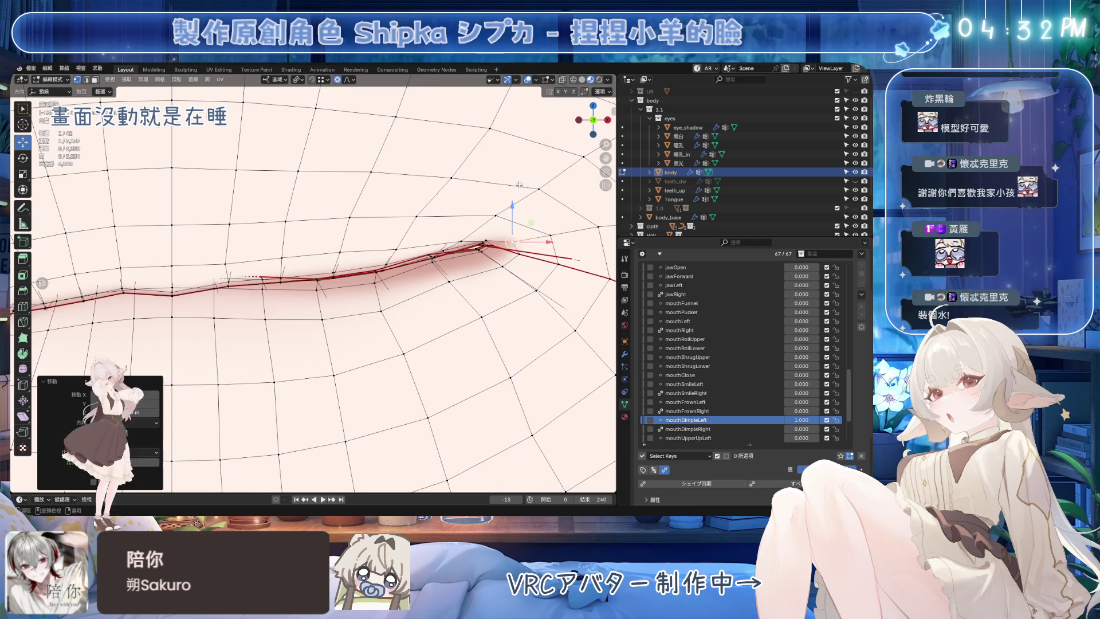
scroll(521, 183, "down", 1)
scroll(520, 184, "down", 4)
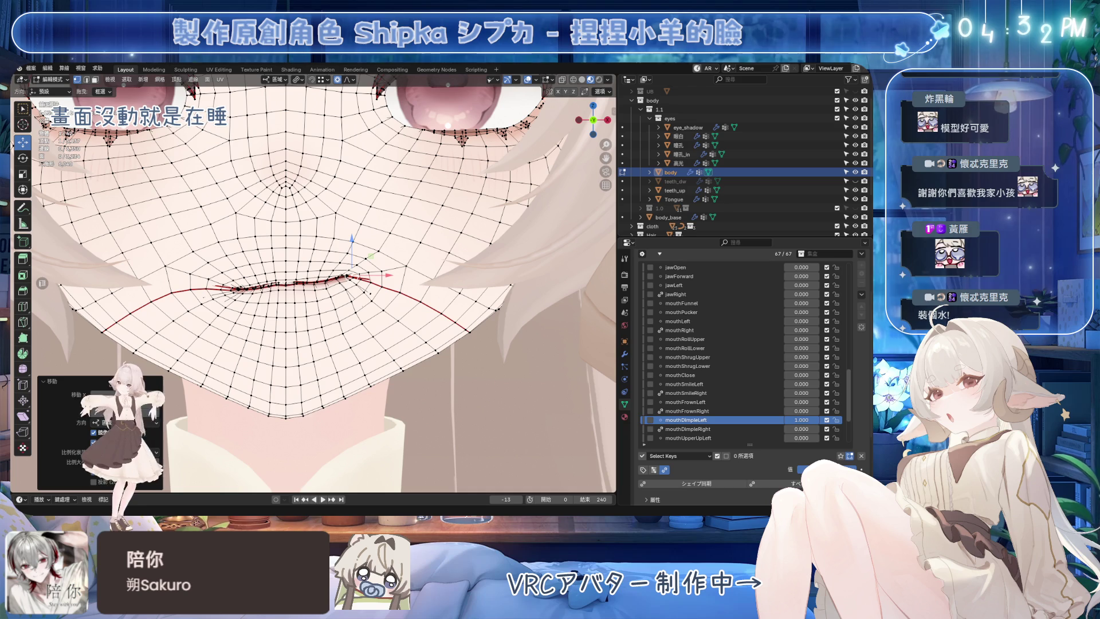
scroll(378, 284, "up", 3)
scroll(387, 293, "up", 2)
scroll(401, 305, "up", 1)
key("g")
scroll(394, 286, "up", 2)
scroll(394, 285, "up", 2)
left_click(396, 283)
key("g")
left_click(378, 288)
Step: Raise the selected lip vertex path along Z with falloff for mouthDimpleLeft
left_click(420, 268)
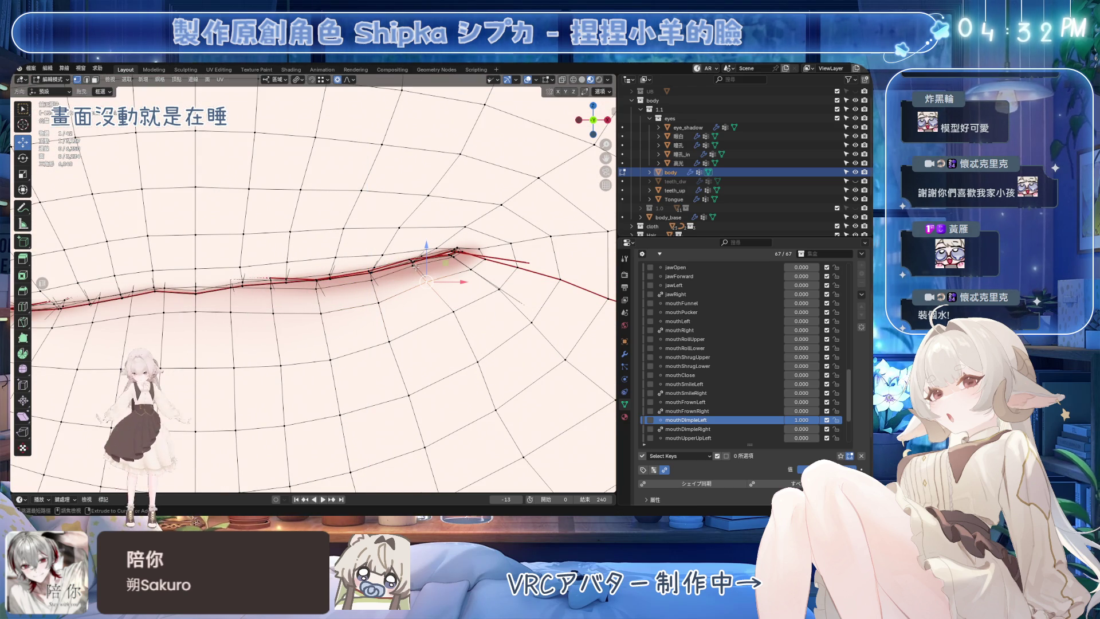
left_click(419, 267, "ctrl")
key("g")
key("z")
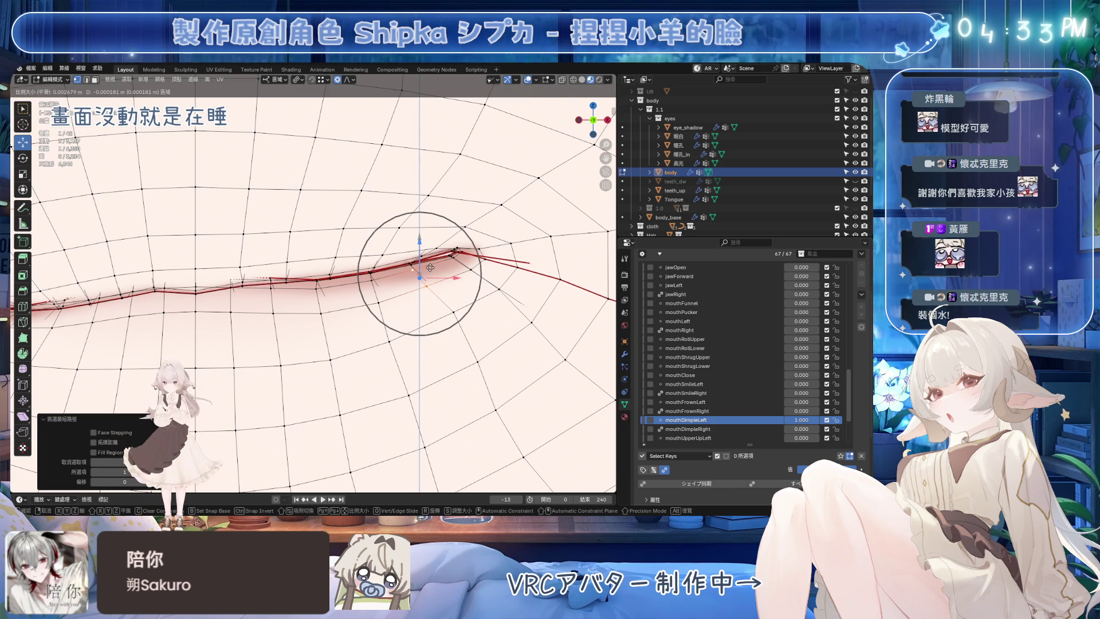
left_click(430, 267)
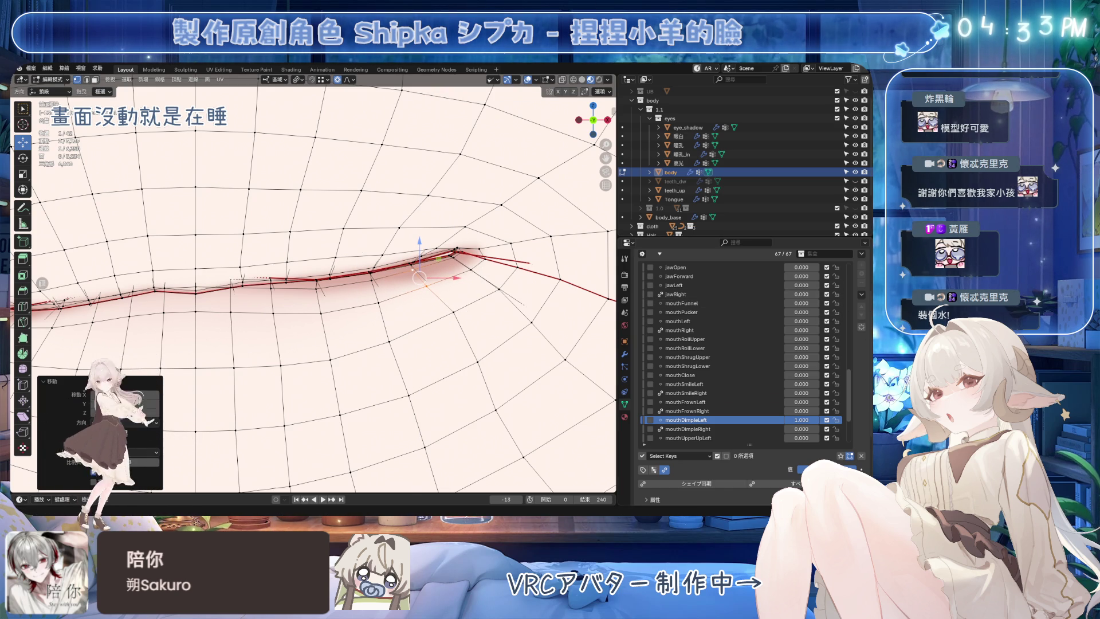
middle_click_drag(320, 261, 371, 270)
scroll(320, 261, "down", 2)
scroll(320, 261, "down", 2)
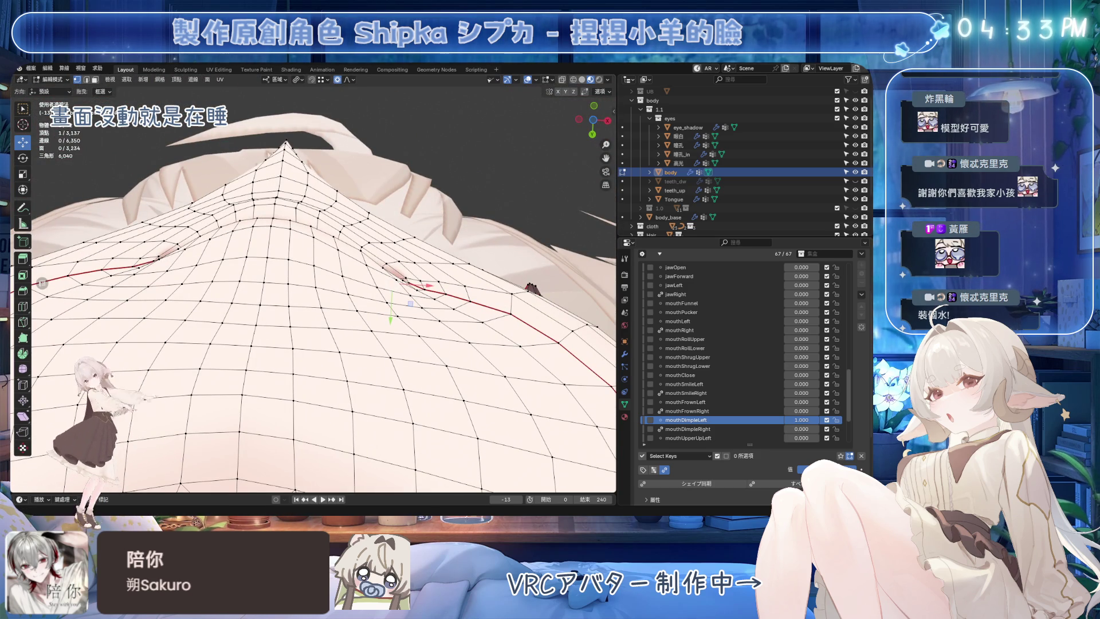
scroll(431, 383, "up", 3)
middle_click_drag(432, 384, 431, 383)
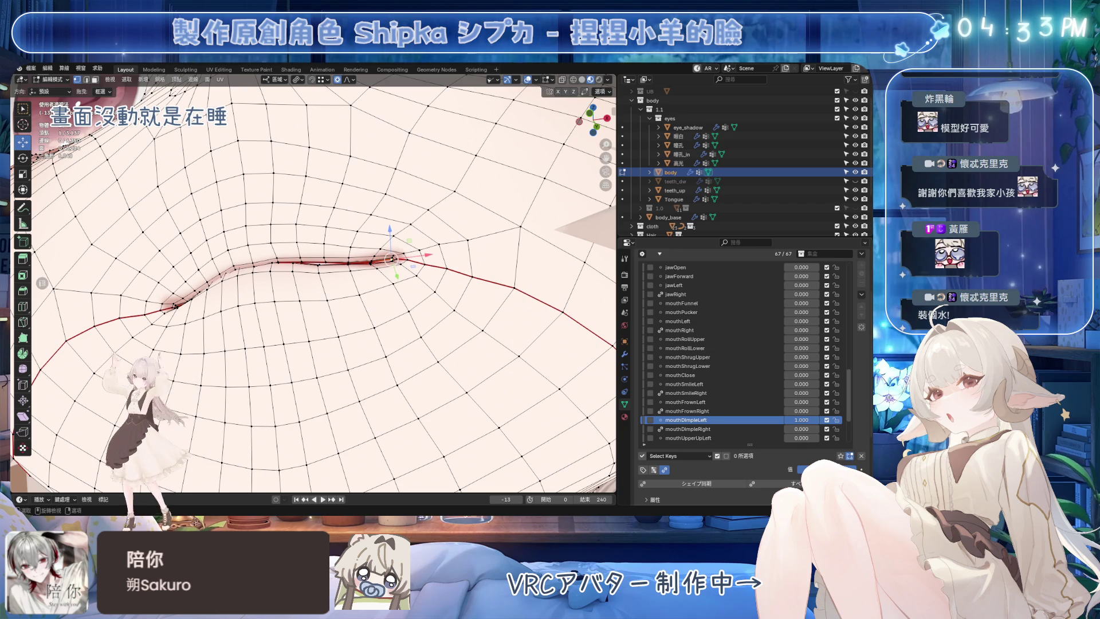
middle_click_drag(352, 272, 352, 272)
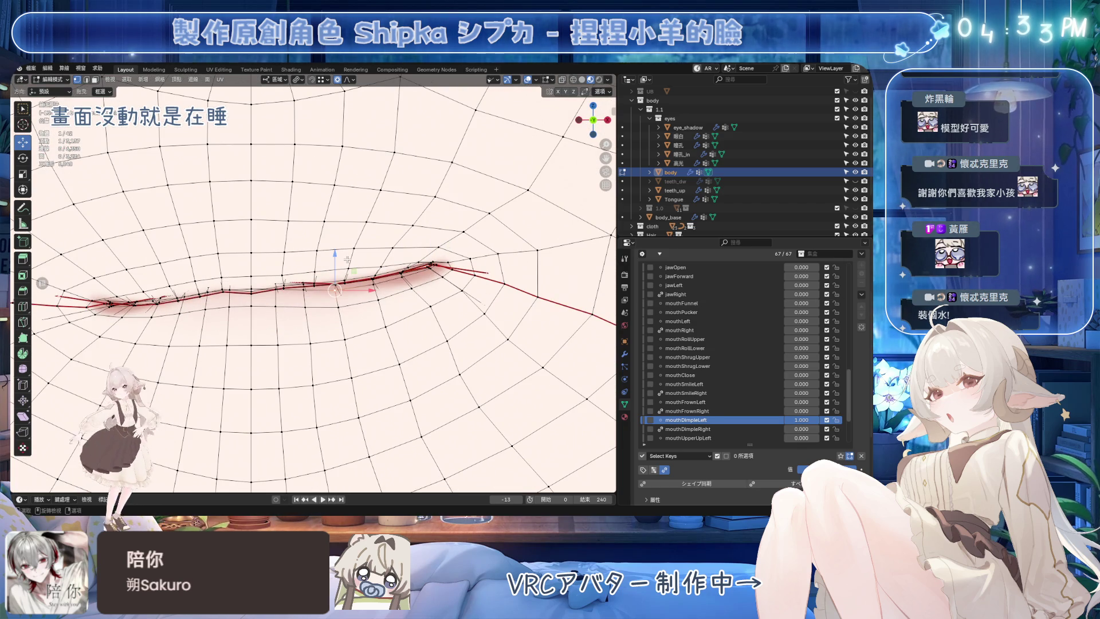
Step: Adjust further vertices along the lip line of mouthDimpleLeft with small moves
left_click_drag(336, 254, 339, 257)
left_click(343, 230)
left_click(374, 278)
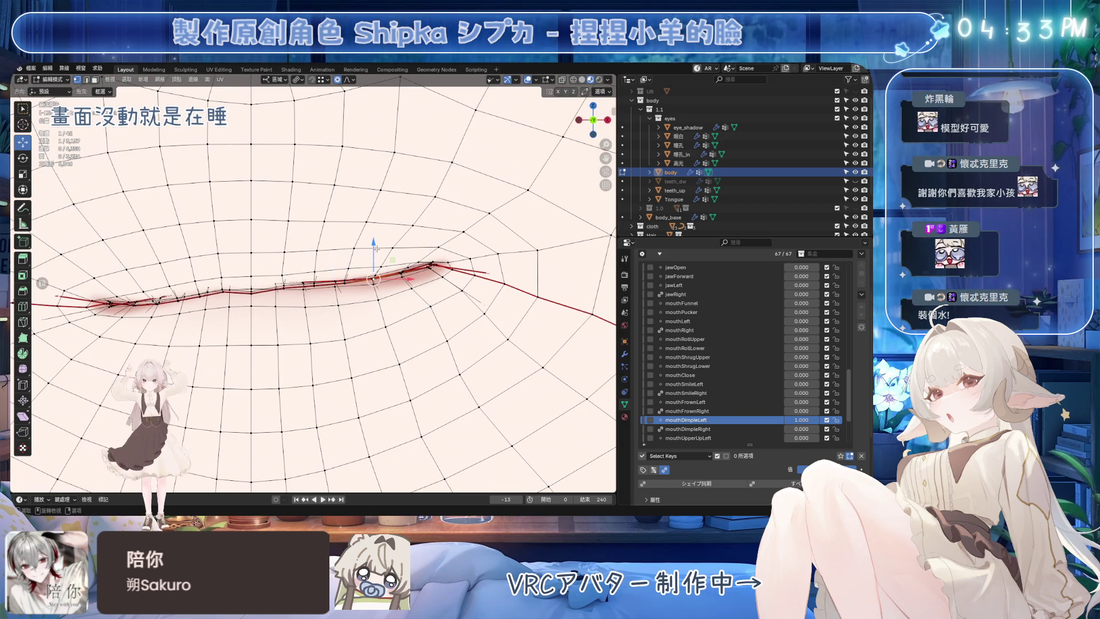
key("g")
scroll(379, 222, "down", 3)
left_click(379, 222)
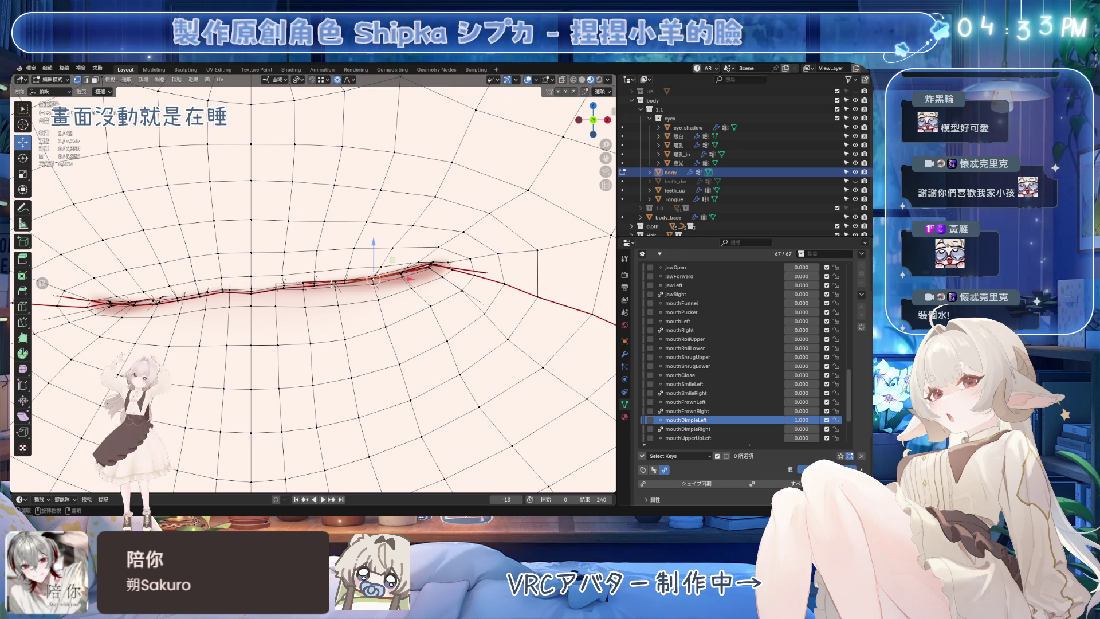
key("g")
left_click(348, 258)
Step: Move the next lip vertex to the right vertically in two Z-locked steps and leave Edit Mode
left_click(391, 247)
key("g")
key("z")
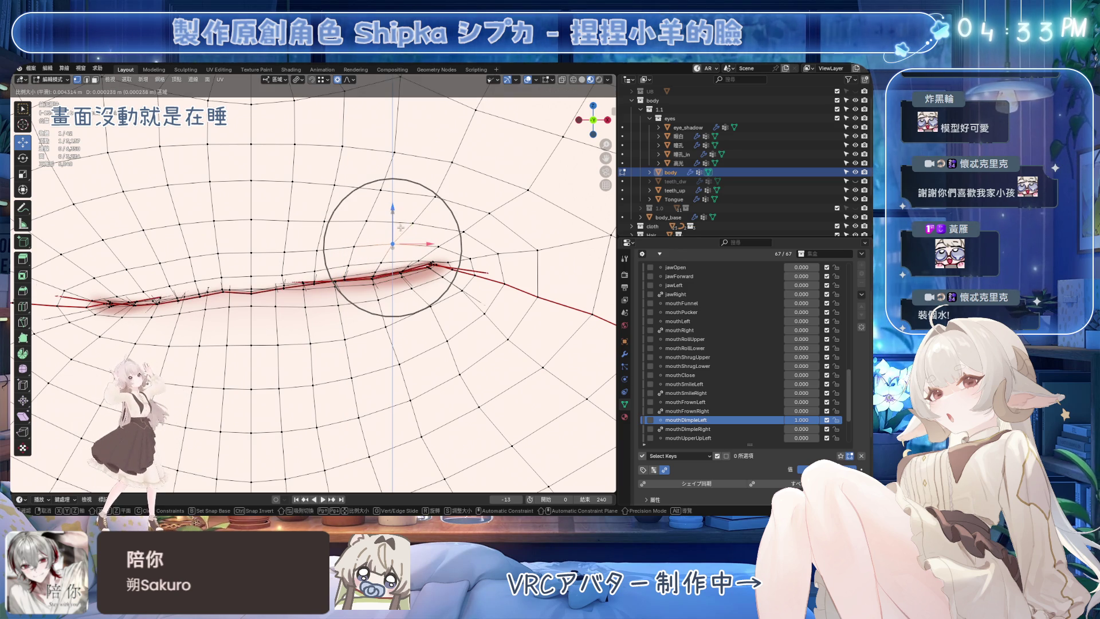
left_click(400, 227)
scroll(404, 249, "up", 2)
key("g")
key("z")
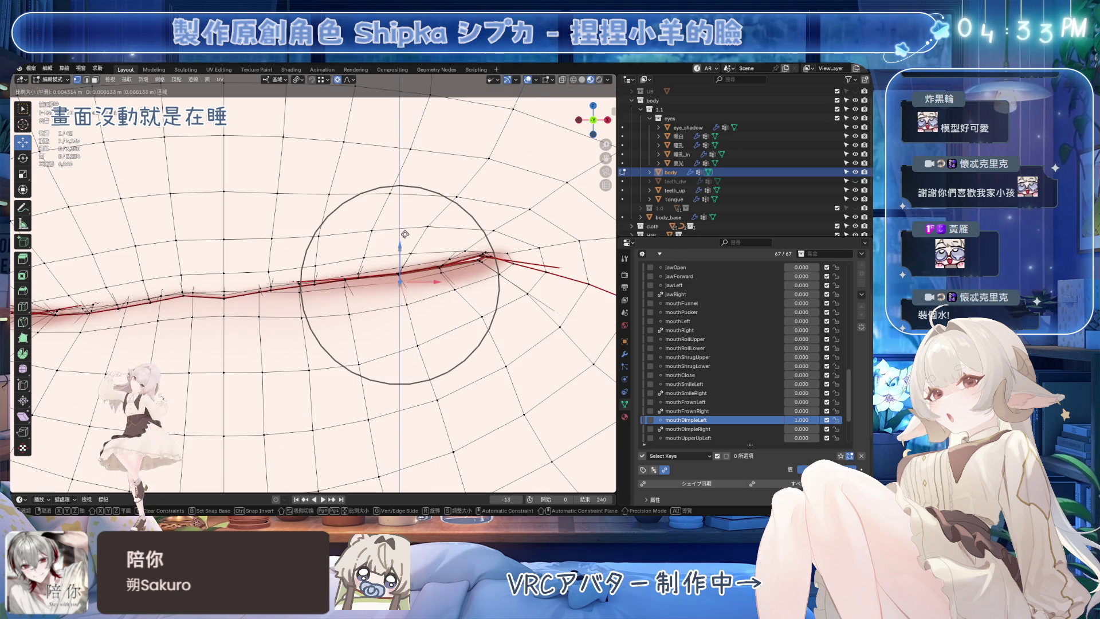
left_click(404, 236)
scroll(405, 236, "down", 2)
middle_click_drag(405, 236, 432, 256)
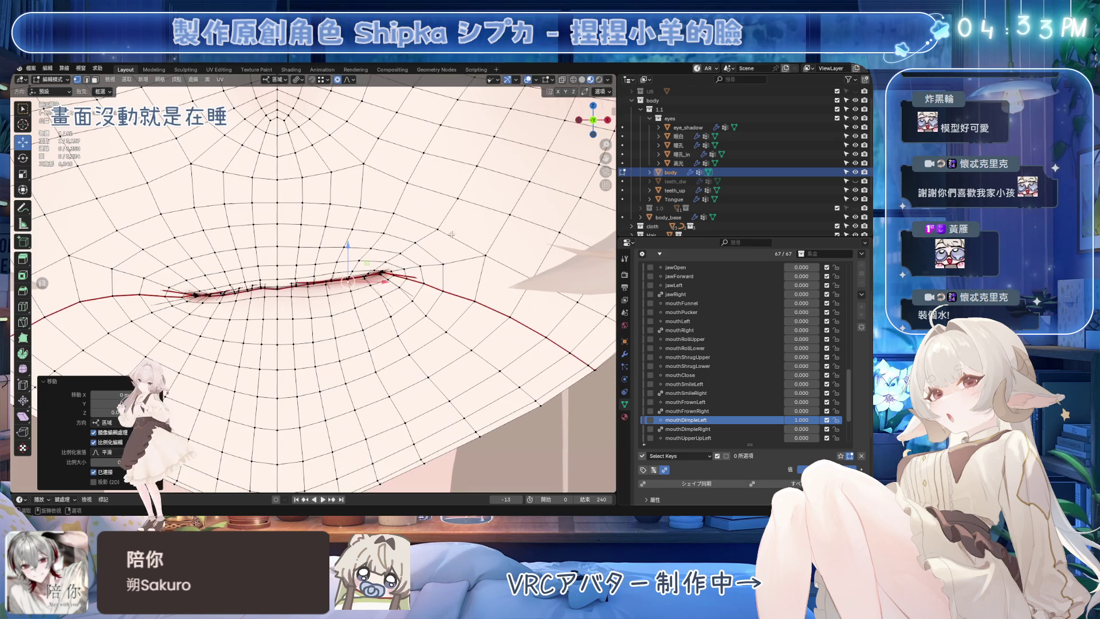
left_click(530, 79)
scroll(344, 284, "down", 2)
scroll(343, 284, "down", 2)
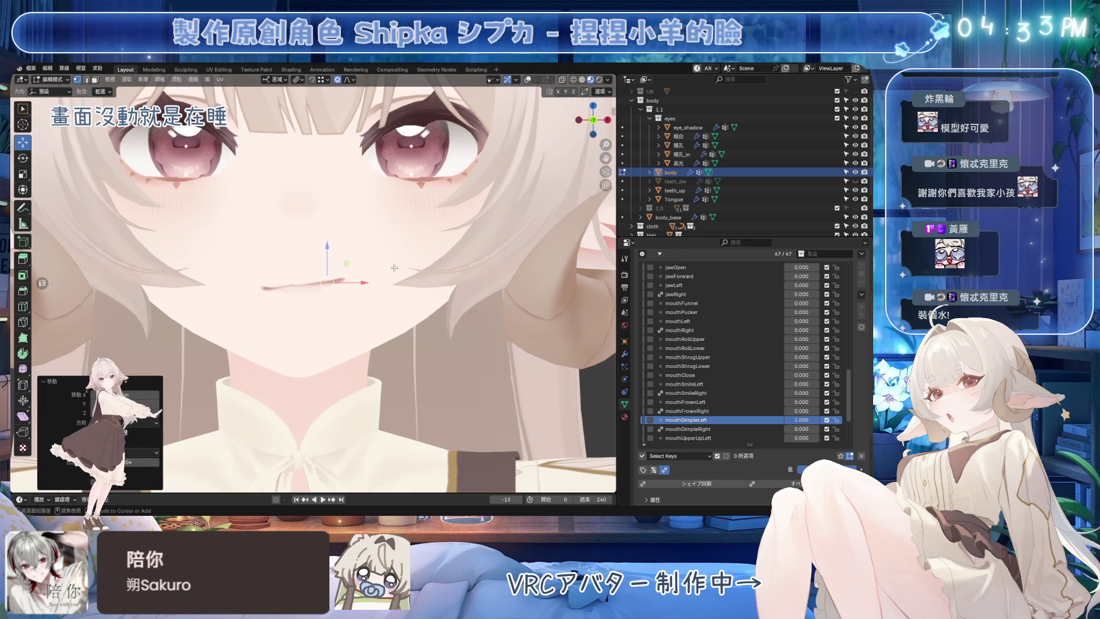
Step: Save the file, re-enter mesh editing and toggle mouthDimpleLeft strength and undo to compare shapes
key("ctrl+s")
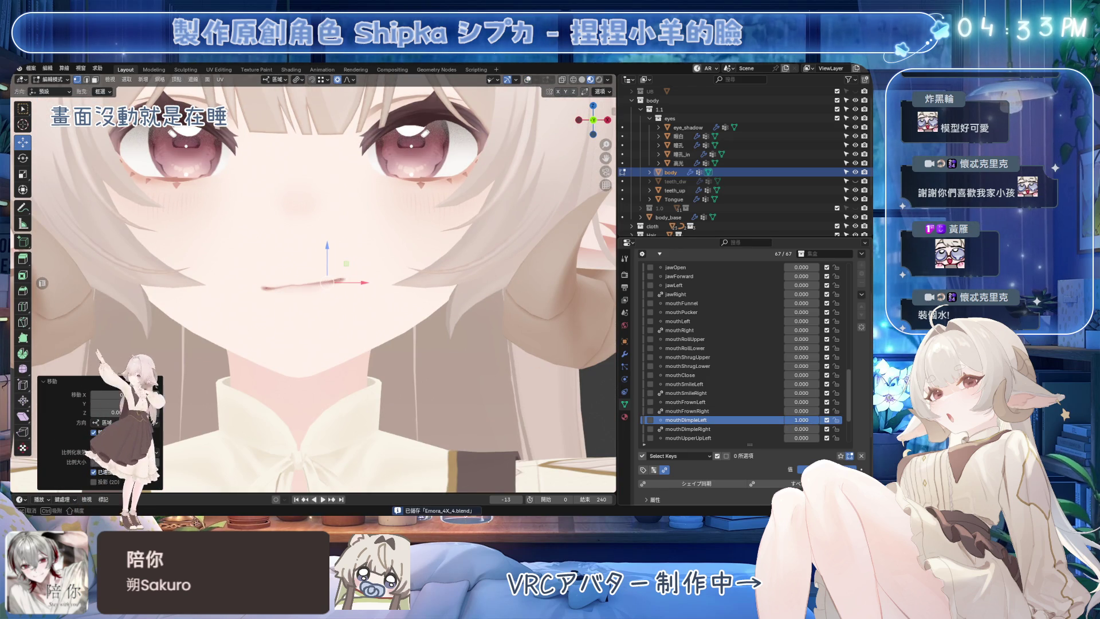
scroll(331, 297, "up", 5)
scroll(330, 296, "up", 2)
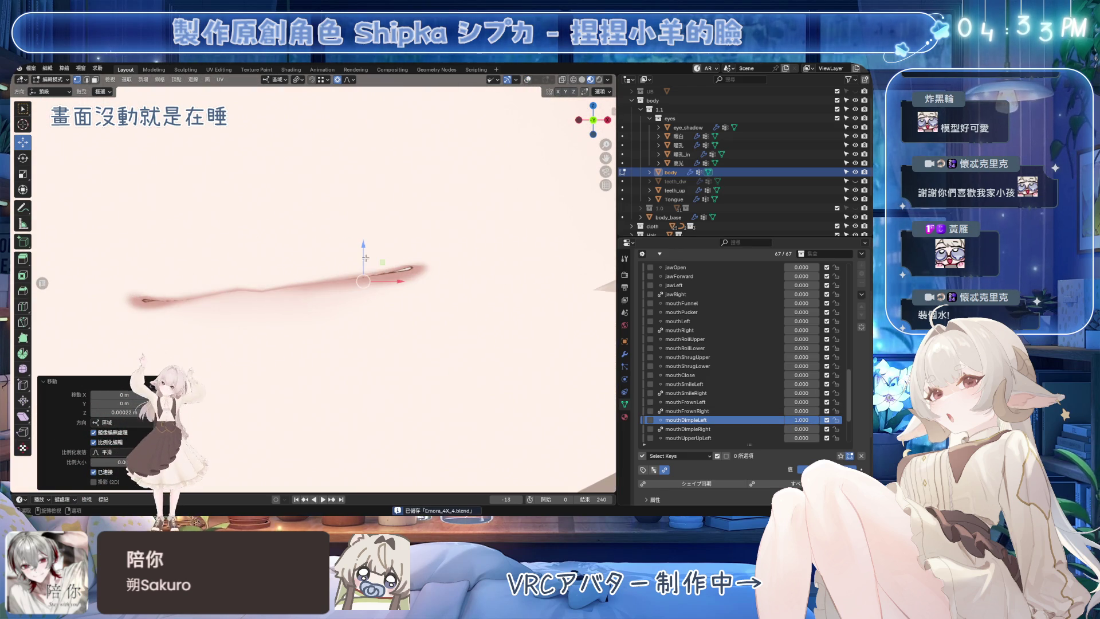
left_click(530, 80)
scroll(412, 240, "up", 2)
scroll(412, 240, "up", 2)
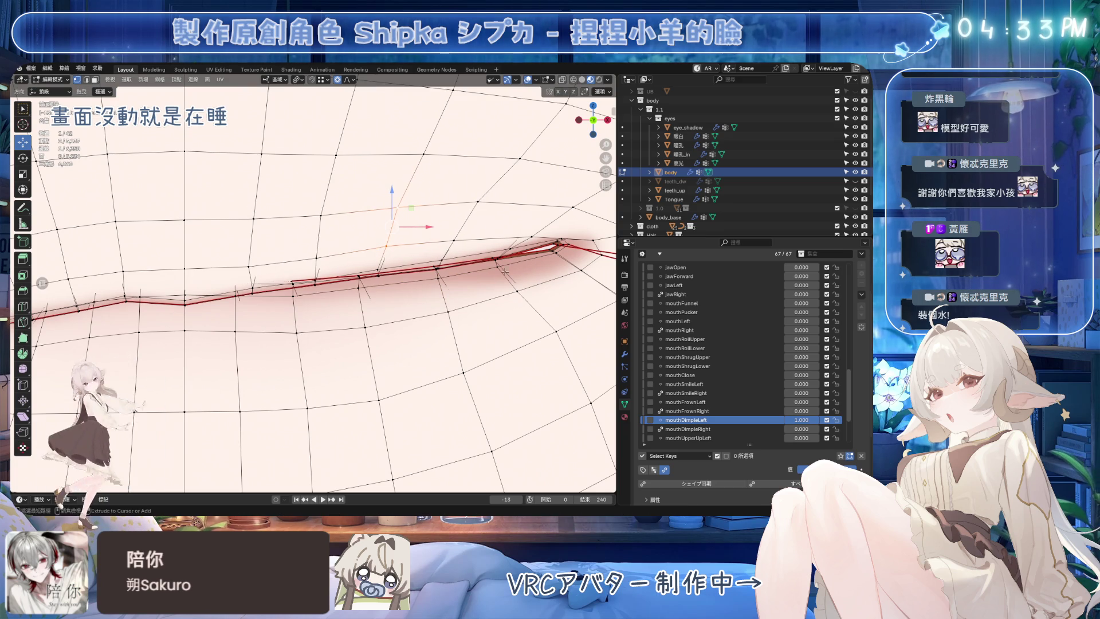
left_click_drag(803, 420, 769, 419)
key("ctrl+z")
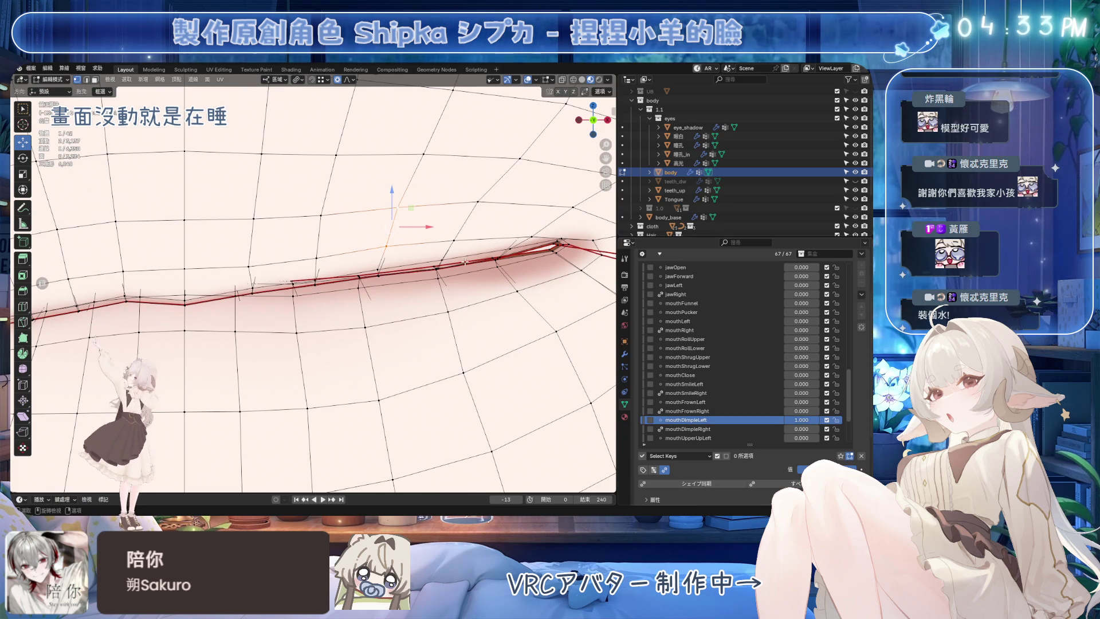
key("ctrl+shift+z")
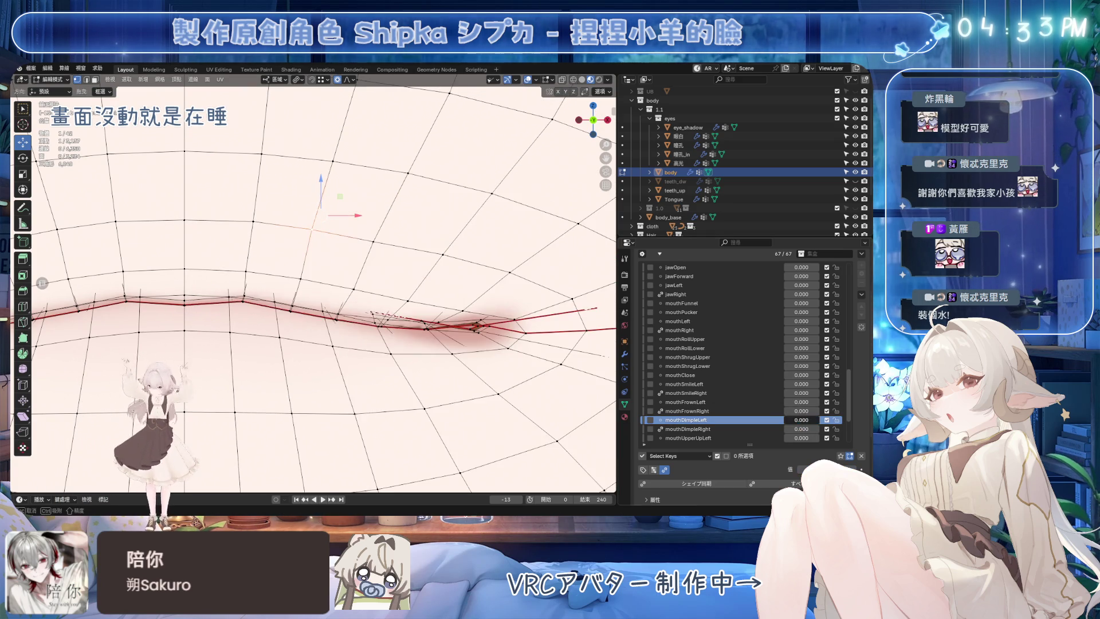
key("ctrl+z")
Step: Refine lip and mouth-corner vertices of mouthDimpleLeft with soft-falloff moves
key("g")
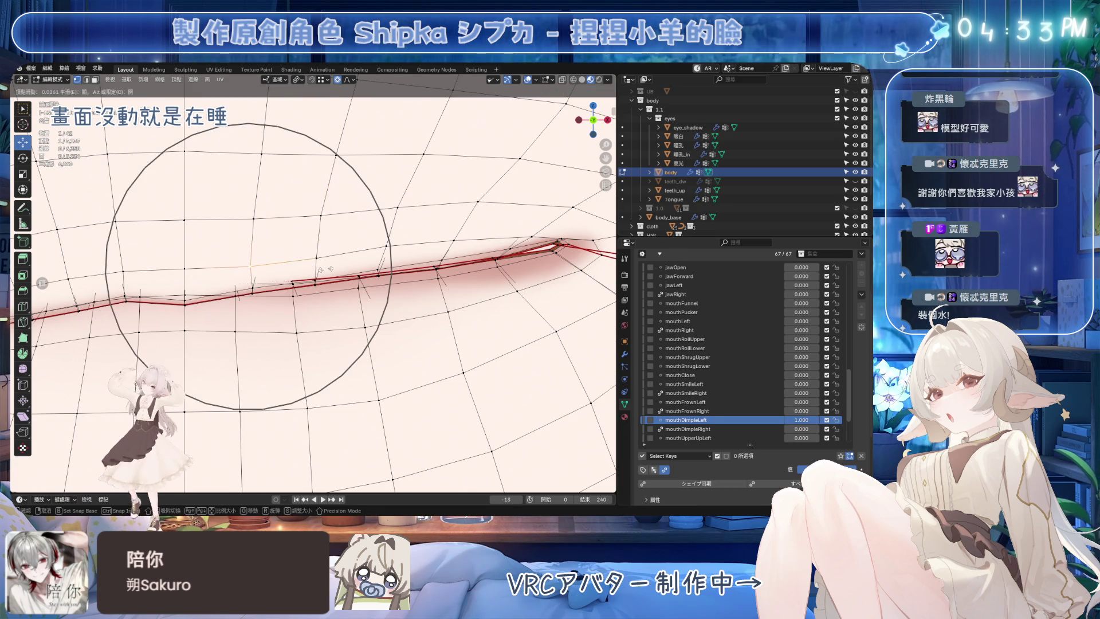
left_click(355, 267)
key("g")
left_click(344, 219)
key("g")
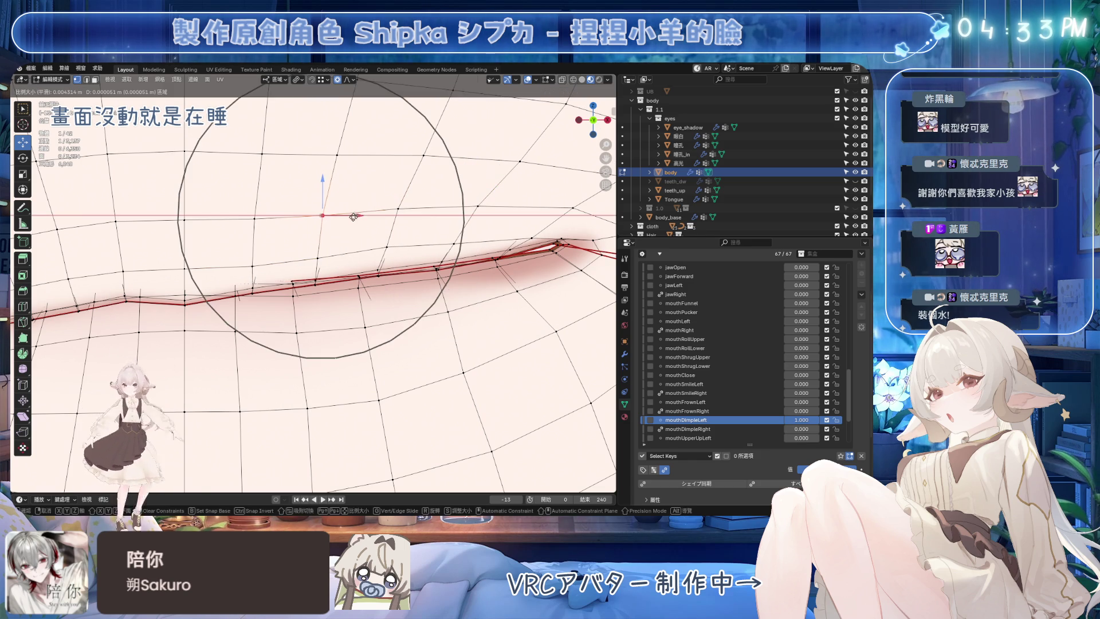
left_click(325, 190)
key("g")
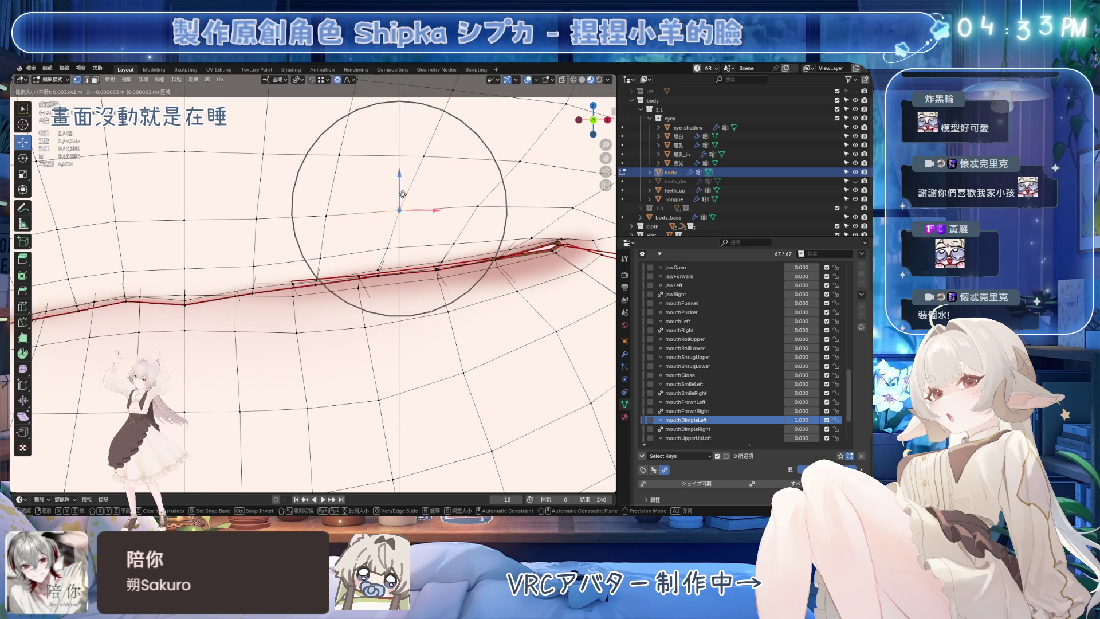
left_click(419, 191)
middle_click_drag(419, 193, 396, 167)
key("g")
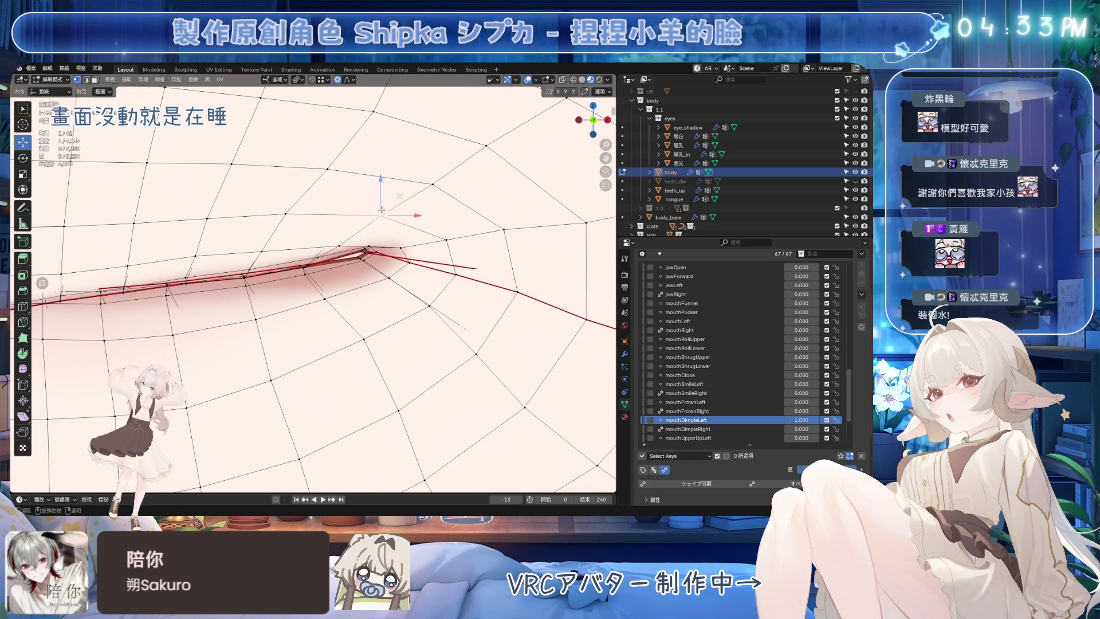
left_click(398, 126)
Step: Make final small mouth-corner shifts, save the file, and return to the shaded face in Object Mode
middle_click_drag(398, 126, 366, 248)
key("g")
left_click(317, 203)
key("g")
left_click(318, 203)
key("g")
left_click(332, 199)
key("ctrl+s")
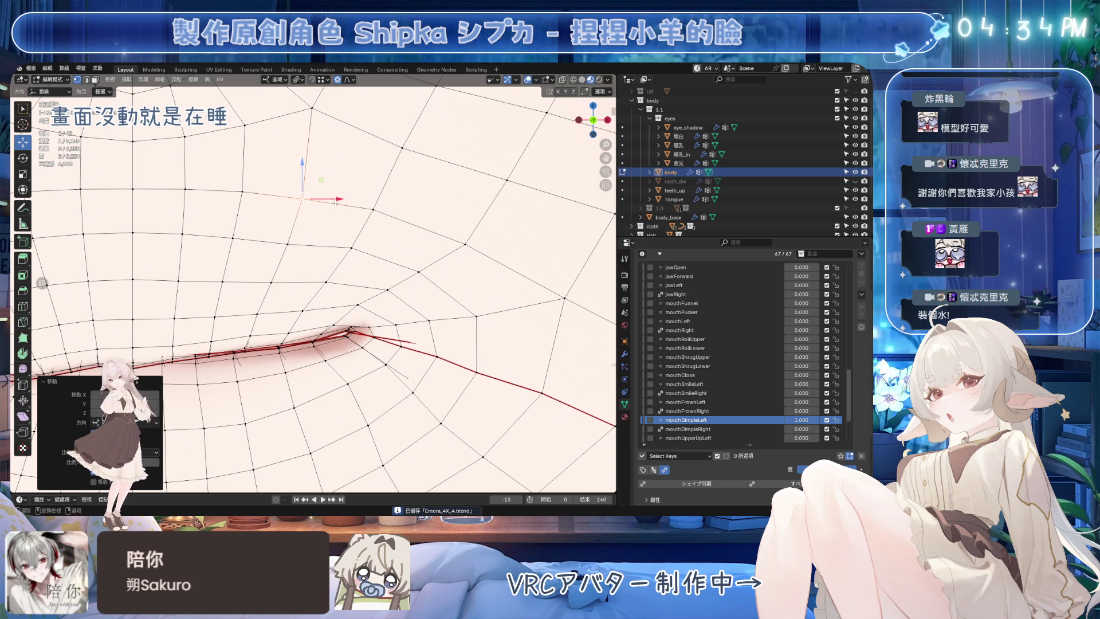
middle_click_drag(371, 218, 496, 90)
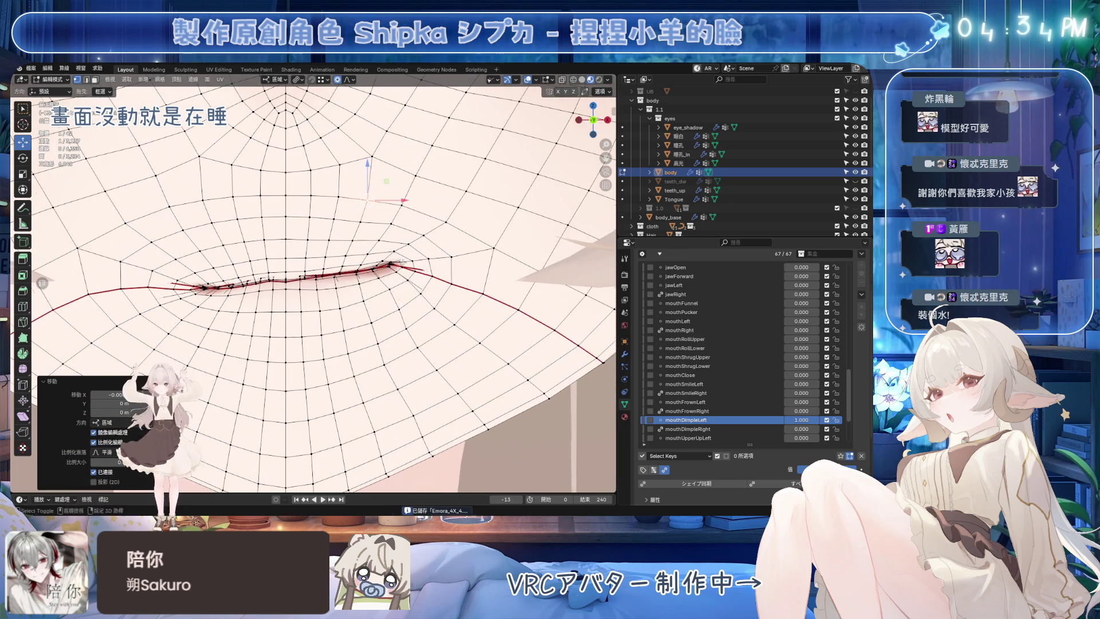
key("Tab")
scroll(314, 284, "down", 2)
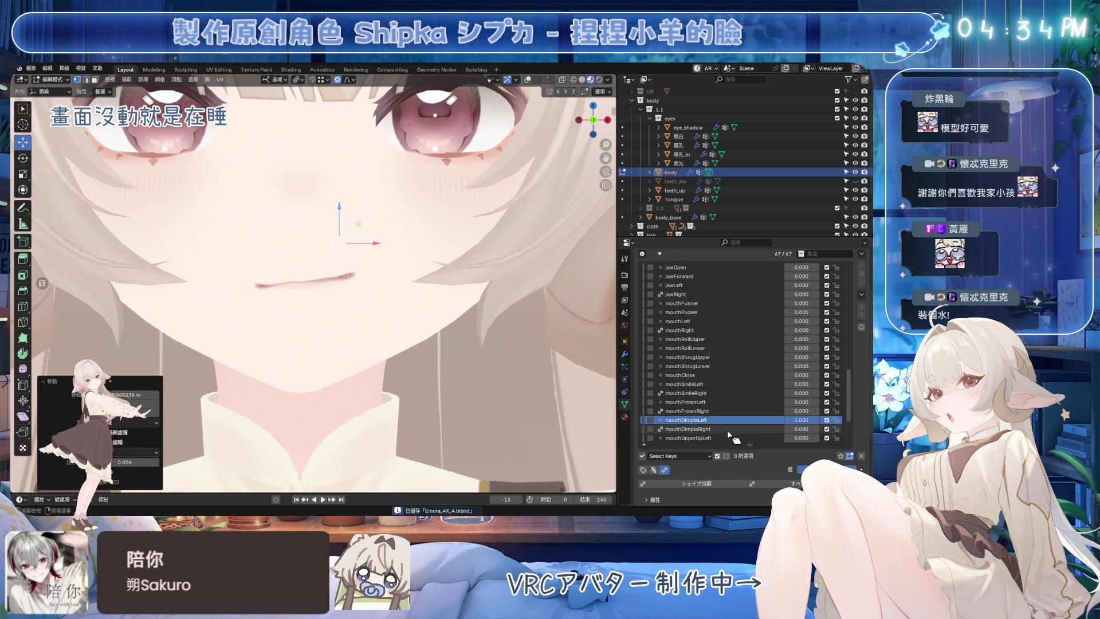
Step: Preview mouthDimpleRight at full strength 1.000 and save the blend file
left_click(796, 429)
mouse_move(799, 429)
left_mouse_down()
mouse_move(842, 429)
mouse_move(799, 429)
left_mouse_up()
scroll(450, 314, "down", 2)
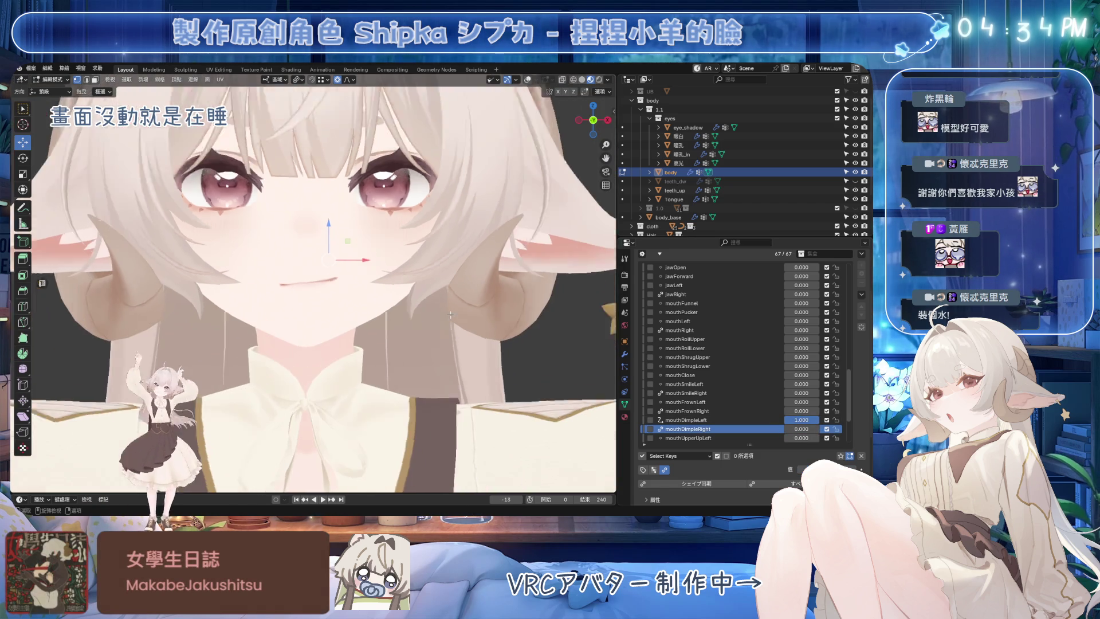
scroll(449, 315, "up", 3)
key("ctrl+s")
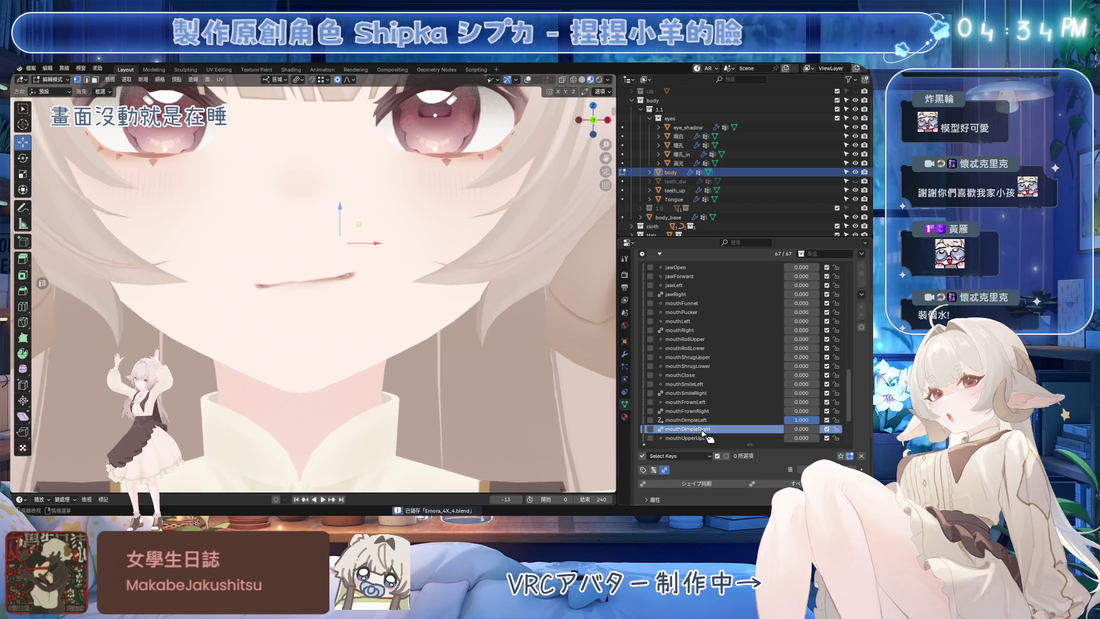
left_click_drag(799, 439, 811, 440)
key("Return")
scroll(439, 293, "down", 5)
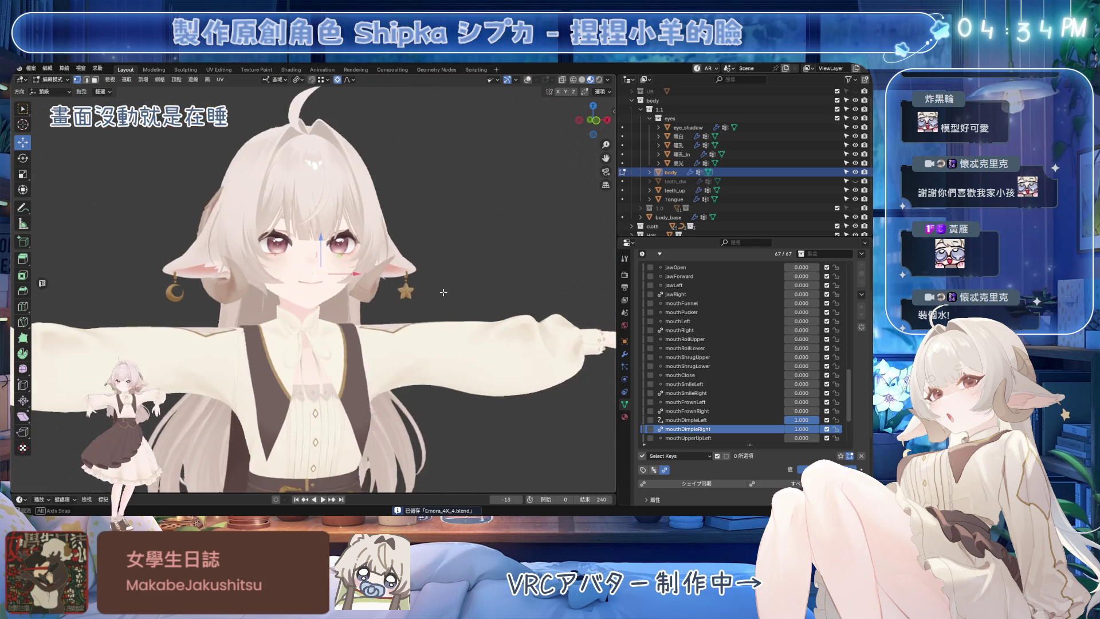
scroll(439, 293, "up", 3)
scroll(439, 292, "up", 2)
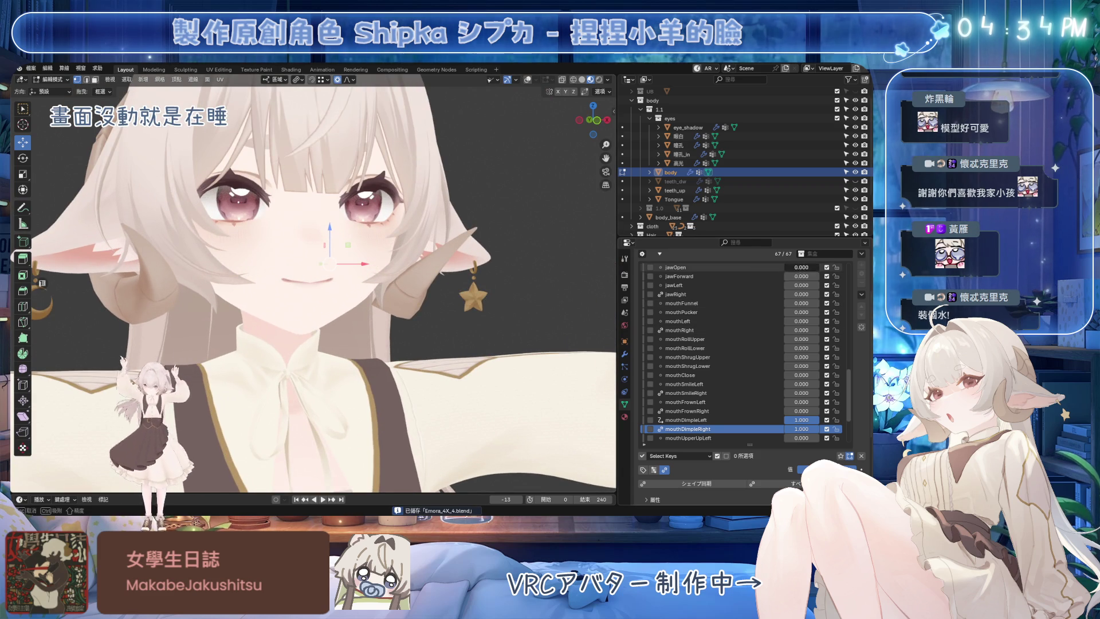
Step: Set jawOpen to 1.000, reset mouthDimpleRight to 0 and make mouthDimpleLeft active
left_click_drag(799, 274, 812, 273)
scroll(478, 313, "up", 3)
mouse_move(812, 428)
left_mouse_down()
mouse_move(799, 433)
mouse_move(812, 419)
left_mouse_up()
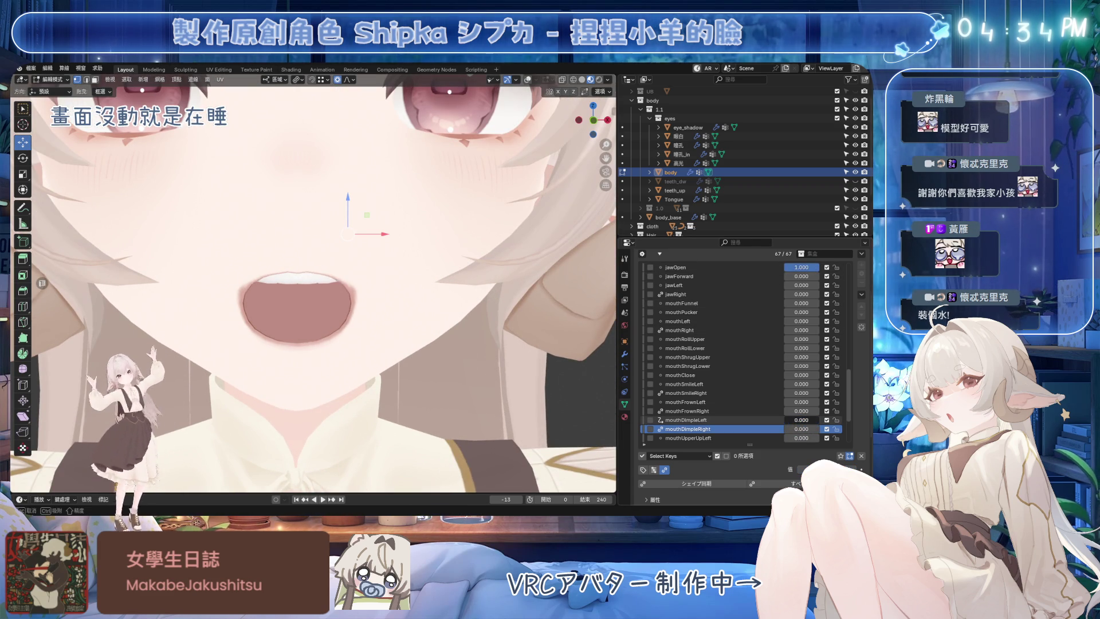
left_click(739, 421)
scroll(374, 222, "up", 3)
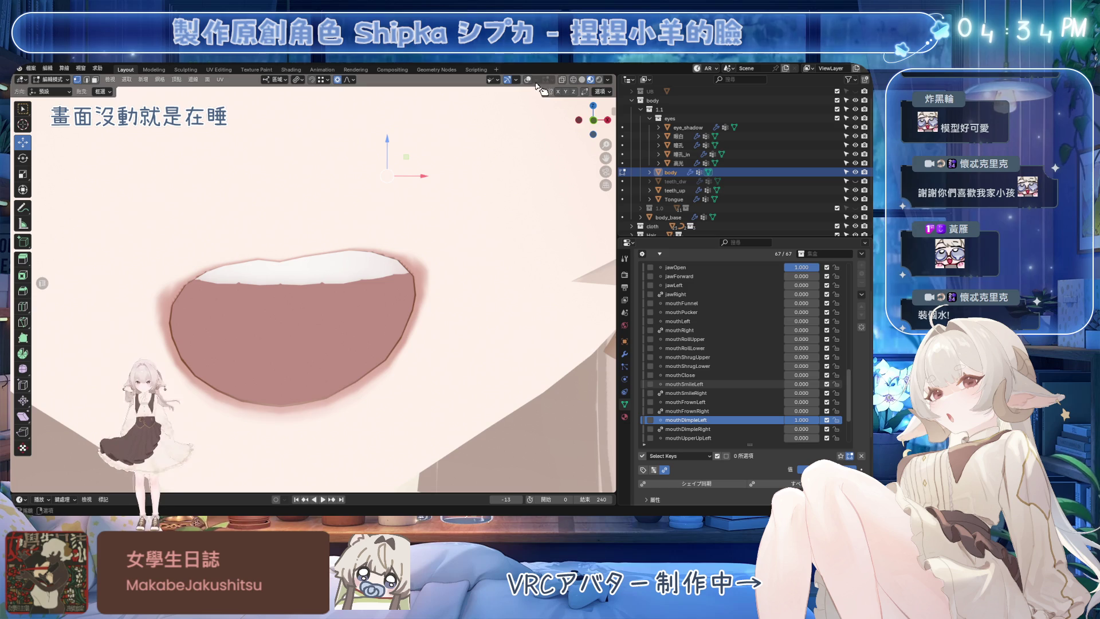
Step: Show the wireframe overlay and raise upper mouth-edge vertices of mouthDimpleLeft along Z with falloff
left_click(527, 79)
scroll(266, 248, "up", 2)
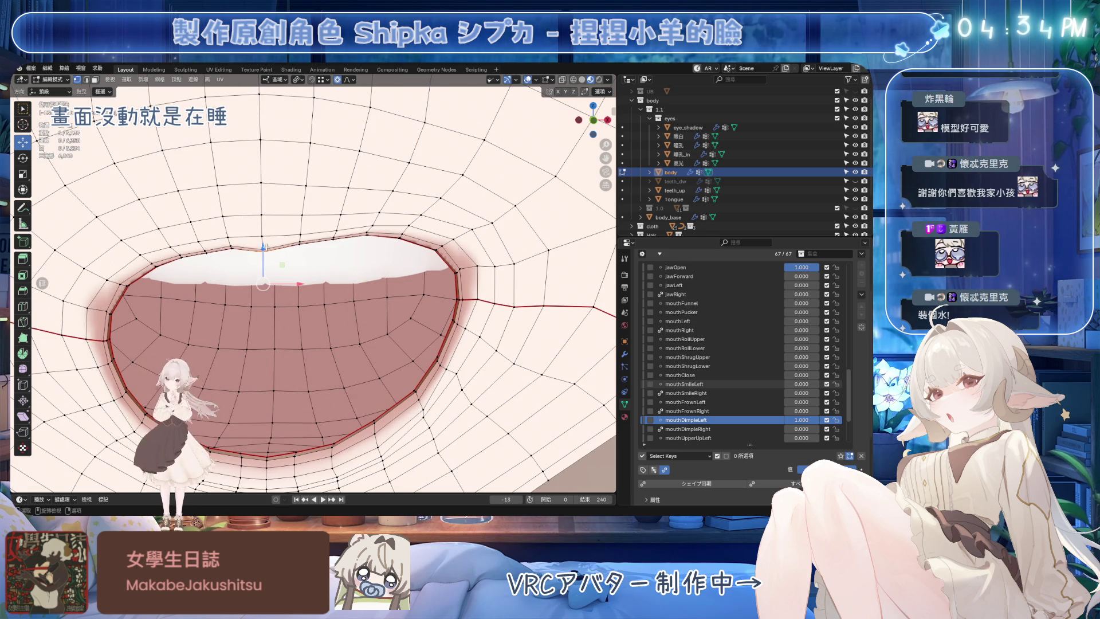
key("g")
key("z")
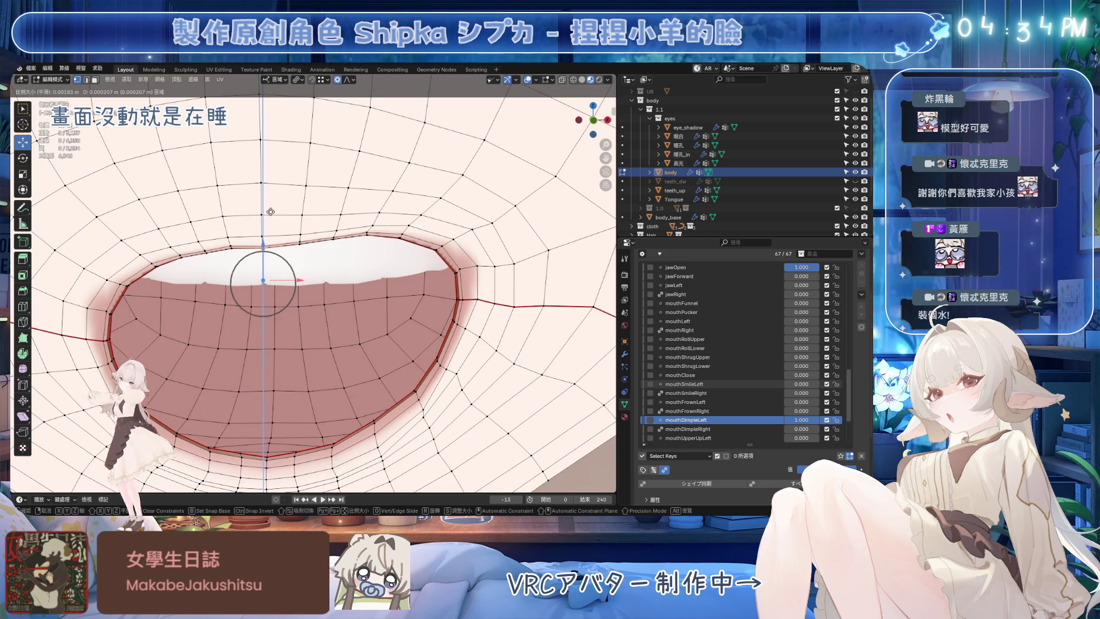
left_click(271, 211)
left_click(300, 231)
key("g")
key("z")
scroll(301, 226, "down", 2)
scroll(301, 227, "down", 8)
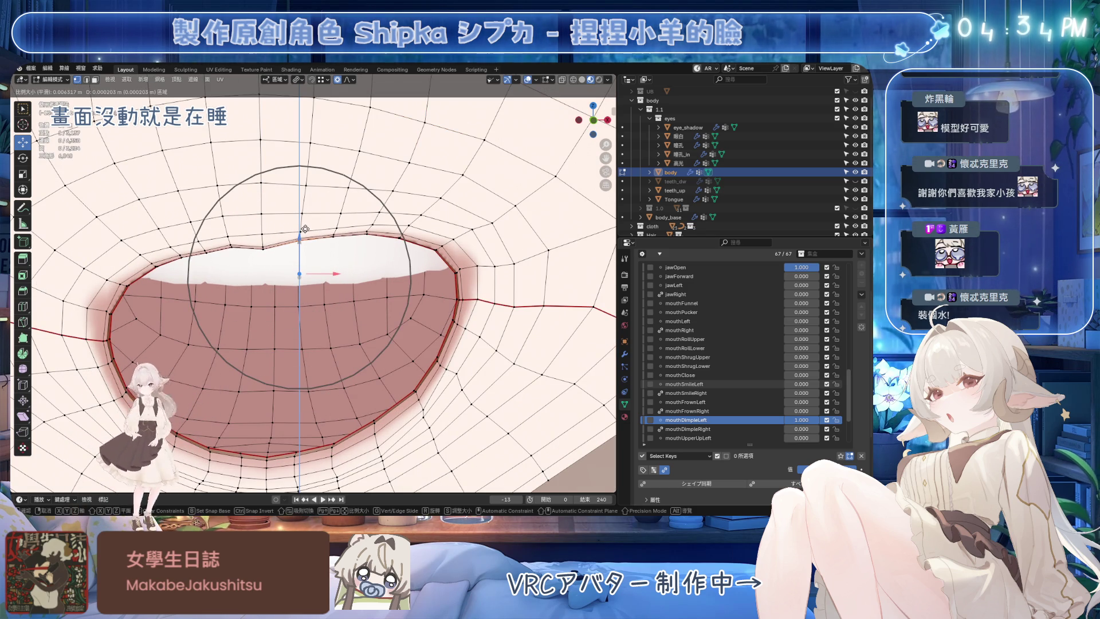
left_click(306, 230)
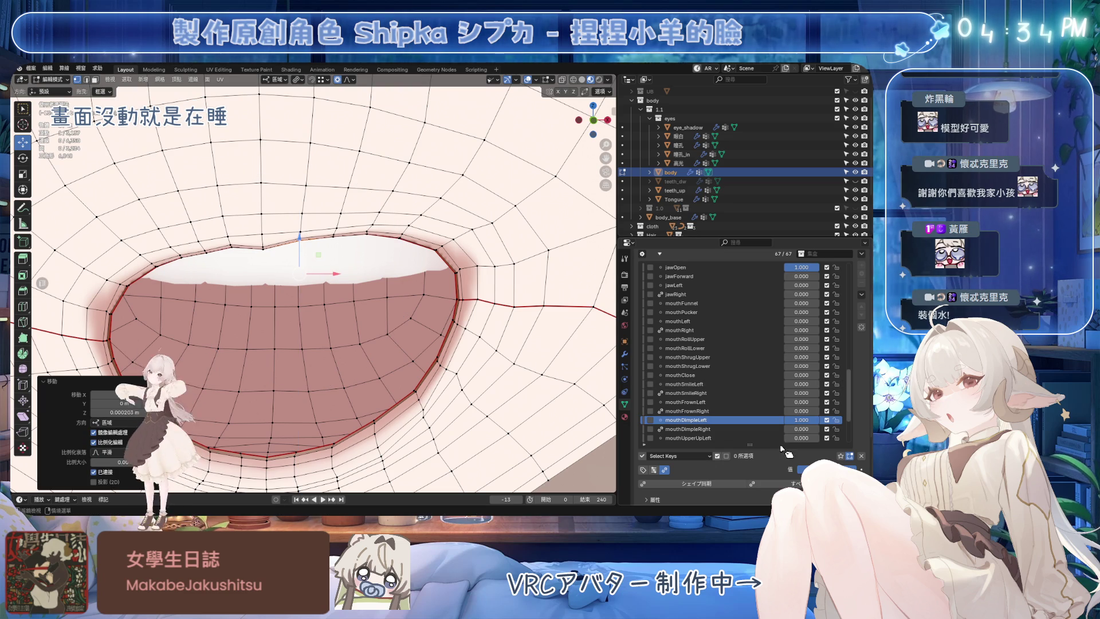
Step: Raise mouthDimpleRight to full strength alongside jawOpen
left_click(719, 429)
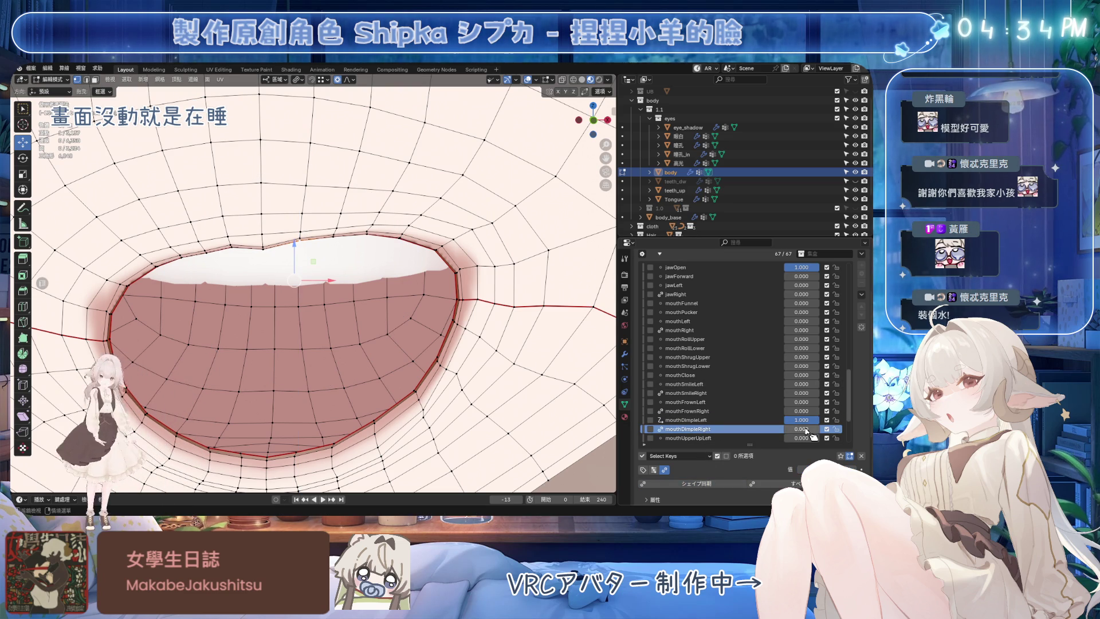
left_click_drag(801, 428, 843, 428)
scroll(524, 123, "down", 10)
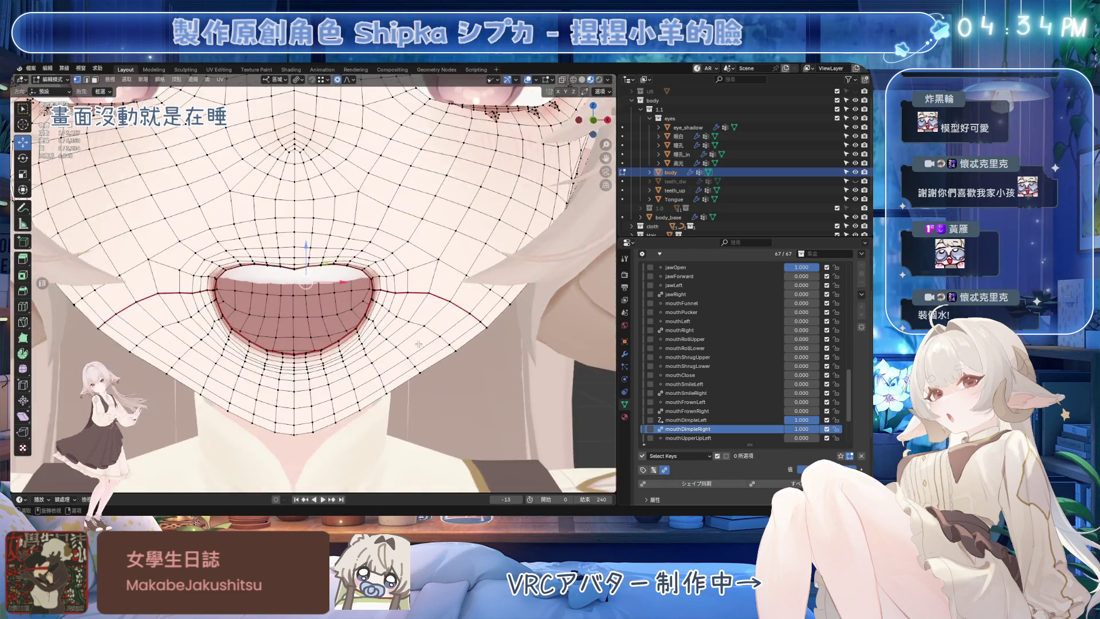
Step: View both dimples on the shaded open mouth from the front, then set jawOpen back to 0.000 and select mouthDimpleLeft
key("Tab")
scroll(416, 269, "down", 4)
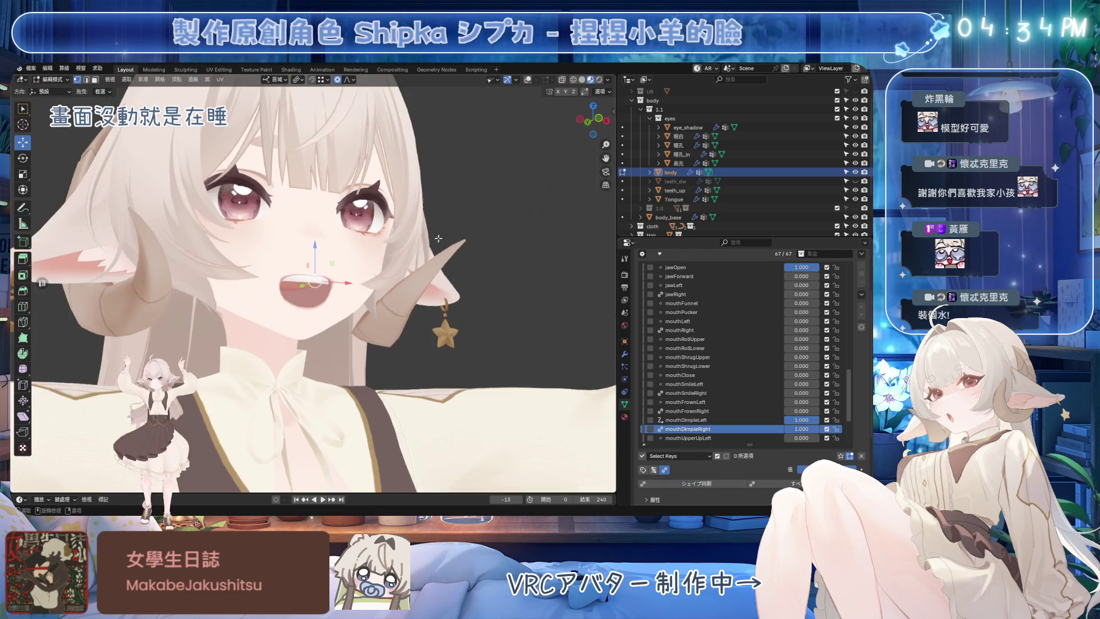
mouse_move(360, 258)
middle_mouse_down()
mouse_move(416, 270)
mouse_move(403, 289)
mouse_move(420, 307)
mouse_move(404, 301)
middle_mouse_up()
scroll(404, 292, "up", 3)
scroll(404, 292, "up", 3)
scroll(420, 307, "down", 5)
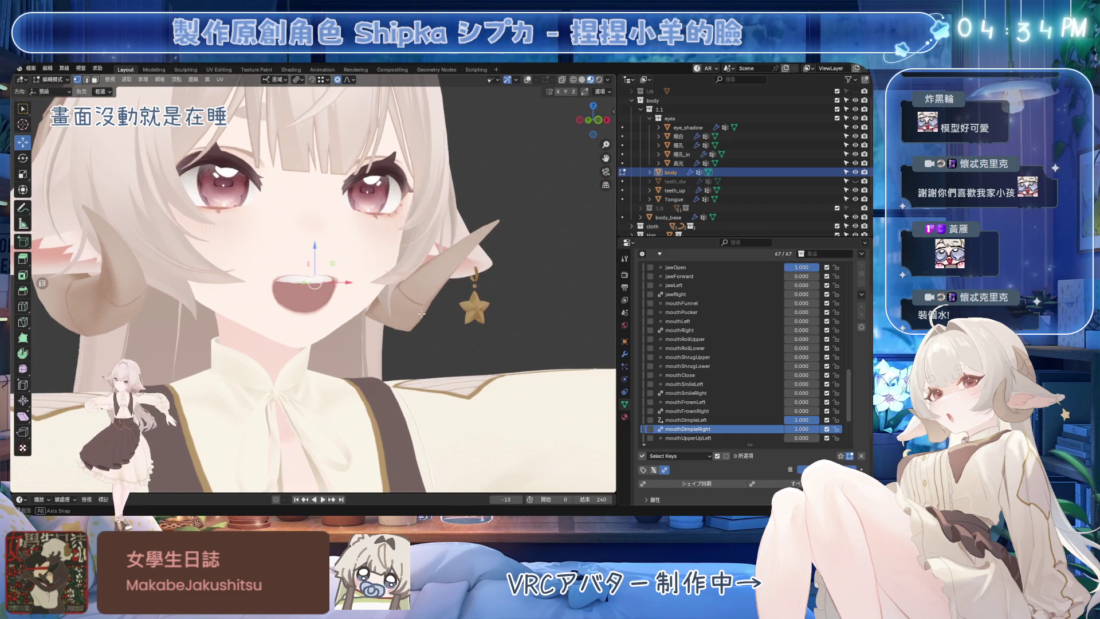
left_click_drag(812, 419, 799, 427)
left_click_drag(808, 267, 786, 268)
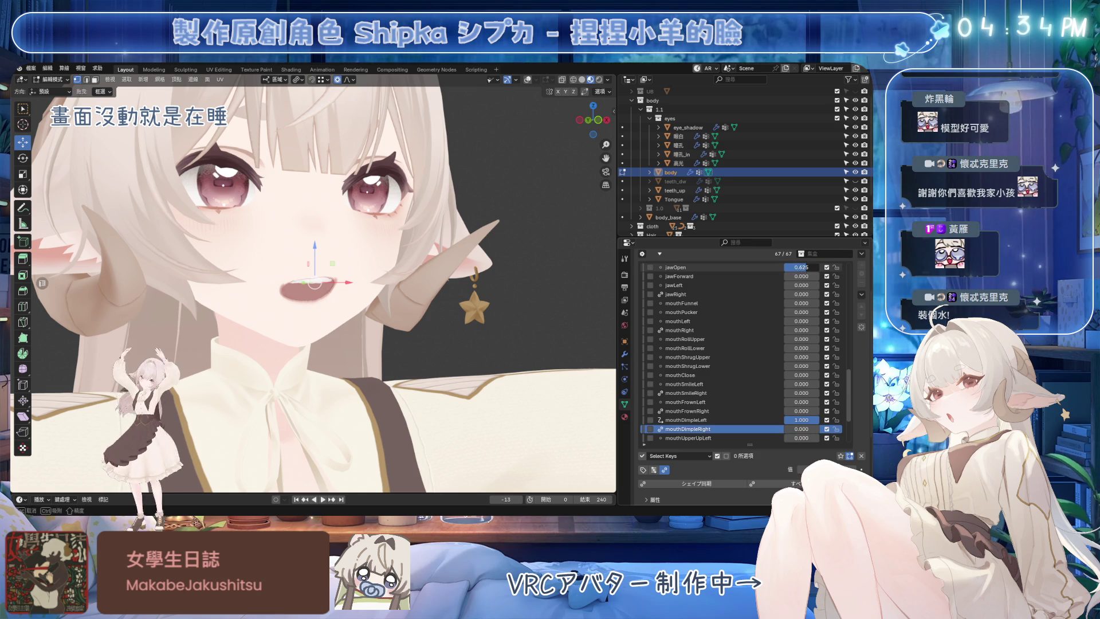
scroll(329, 292, "up", 3)
scroll(329, 293, "up", 3)
left_click(688, 419)
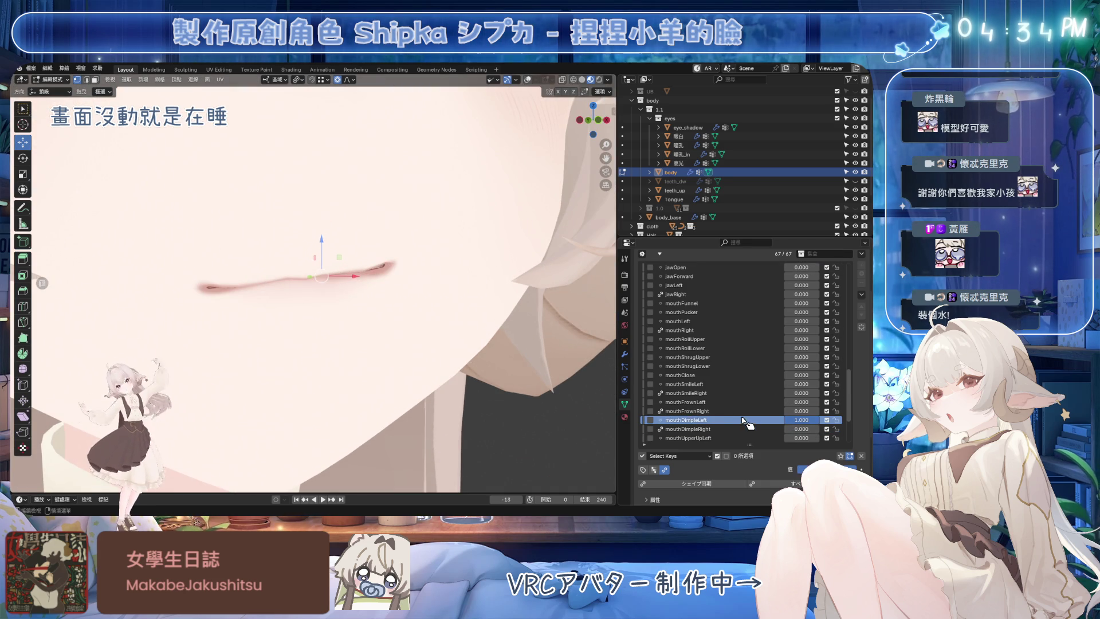
scroll(421, 217, "up", 1)
Step: Enter Edit Mode, save, and nudge a closed-mouth vertex vertically in mouthDimpleLeft
key("Tab")
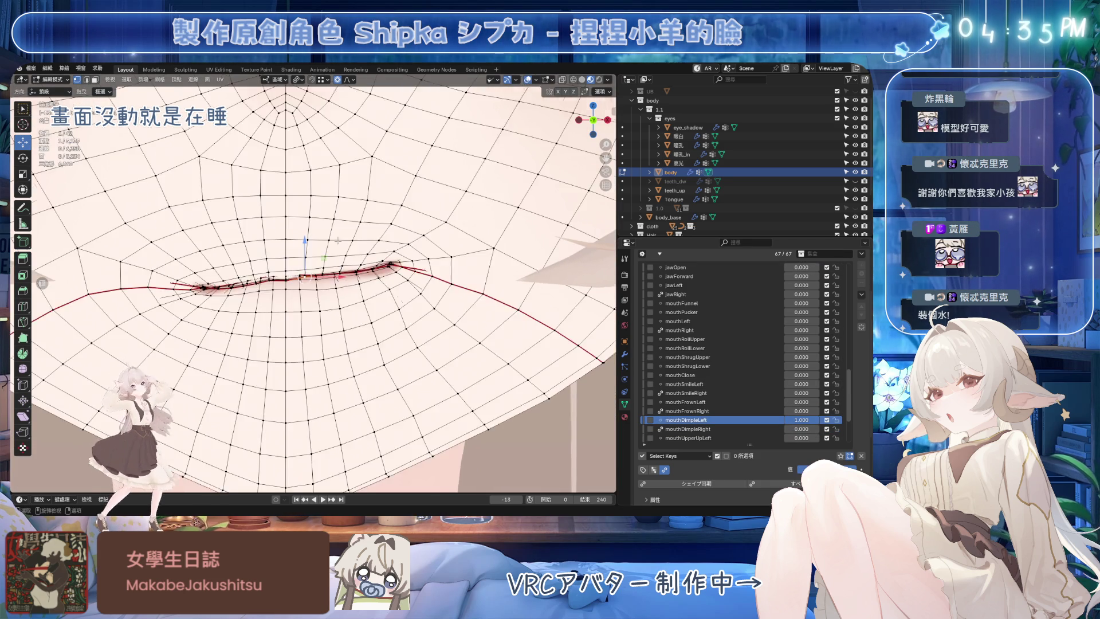
scroll(314, 288, "up", 2)
scroll(314, 288, "up", 2)
scroll(314, 289, "up", 1)
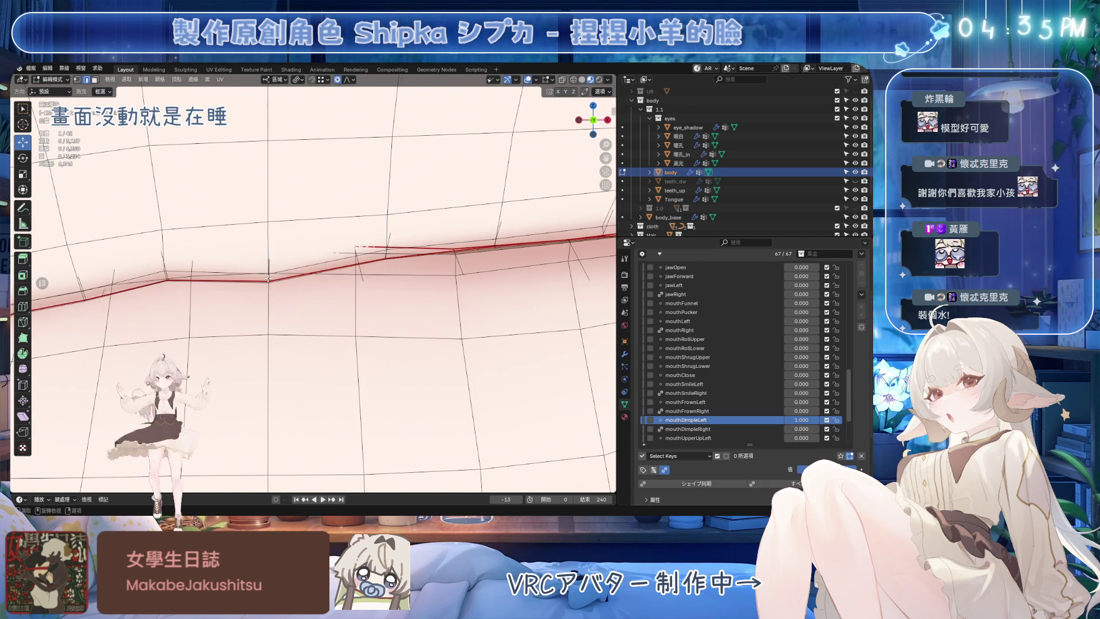
mouse_move(268, 279)
middle_mouse_down()
mouse_move(378, 297)
mouse_move(380, 312)
mouse_move(344, 284)
mouse_move(587, 336)
middle_mouse_up()
key("ctrl+s")
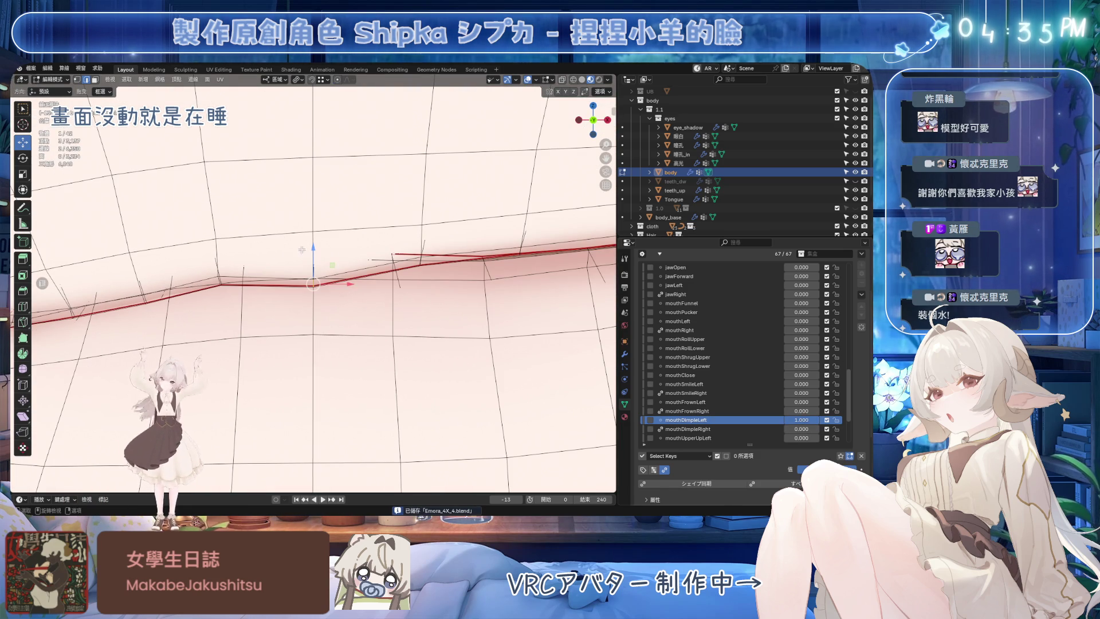
left_click_drag(313, 247, 313, 245)
left_click(313, 227)
middle_click_drag(313, 227, 361, 258)
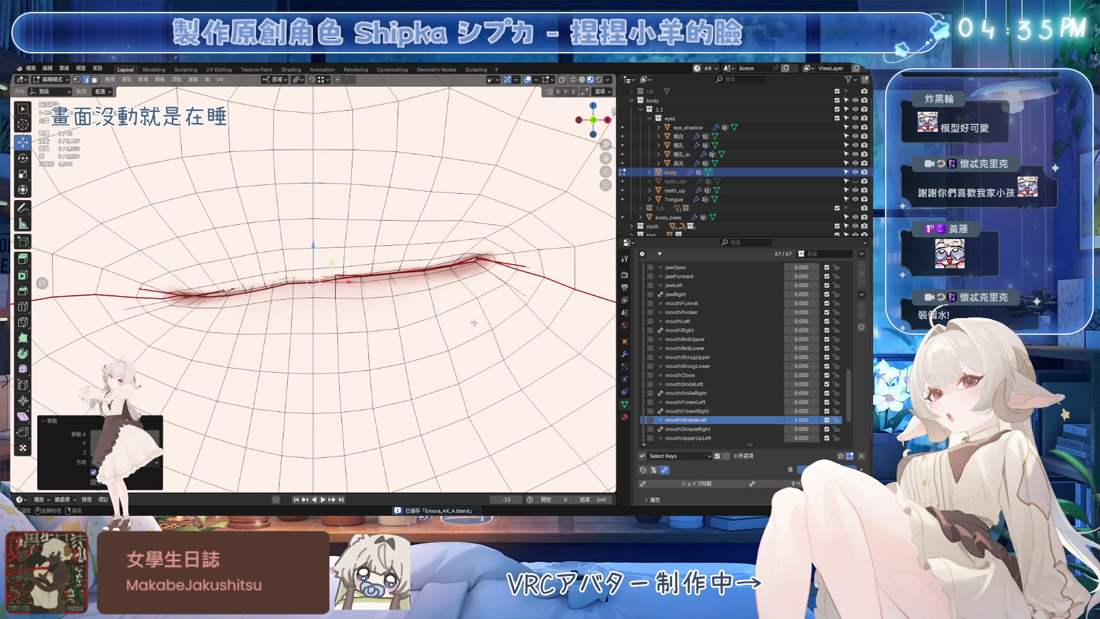
Step: Preview mouthDimpleRight at 1, reset it to 0 and reselect mouthDimpleLeft
left_click(748, 428)
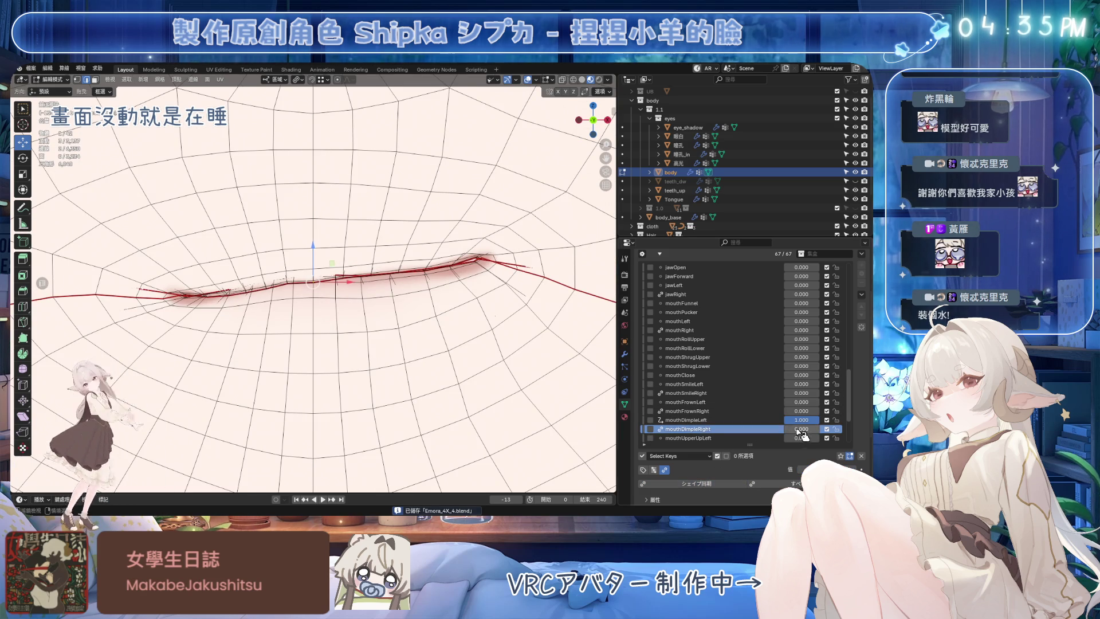
left_click_drag(802, 428, 851, 428)
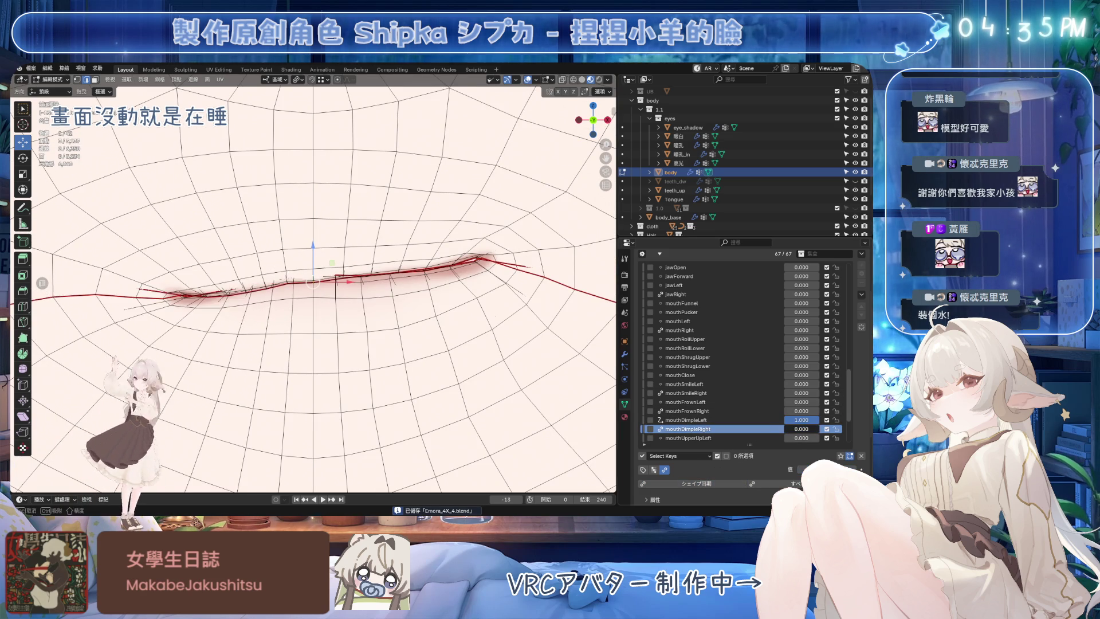
left_click_drag(825, 428, 792, 428)
left_click(696, 419)
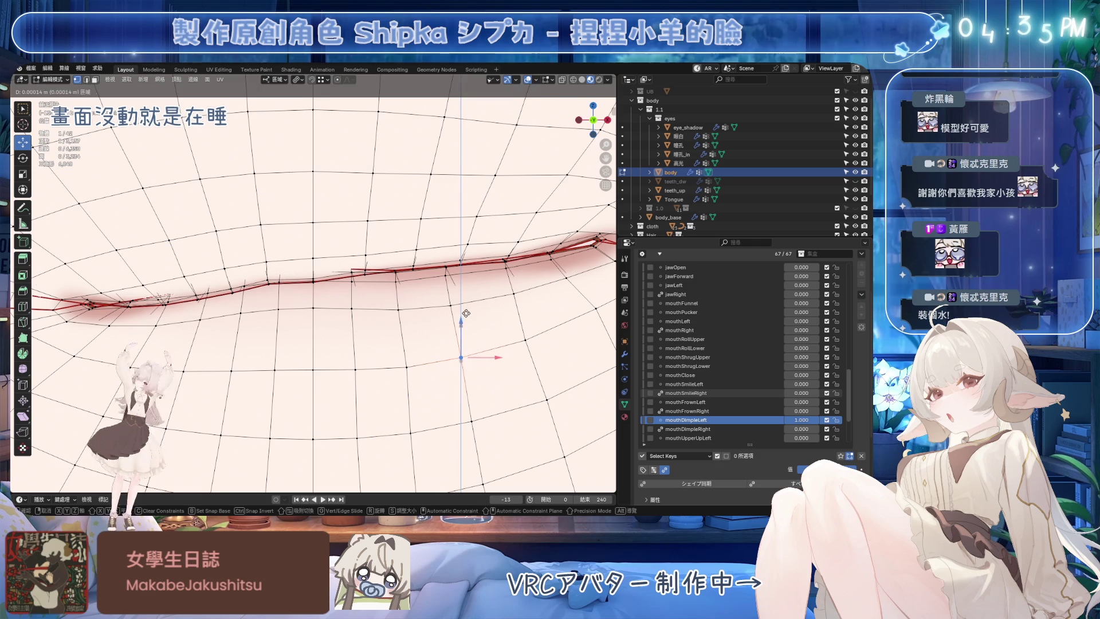
Step: Save, move a vertex below the mouth line downward and compare mouthDimpleLeft at 0.300 versus full strength
key("ctrl+s")
left_click(525, 340)
key("g")
key("Escape")
middle_click_drag(566, 339, 487, 300)
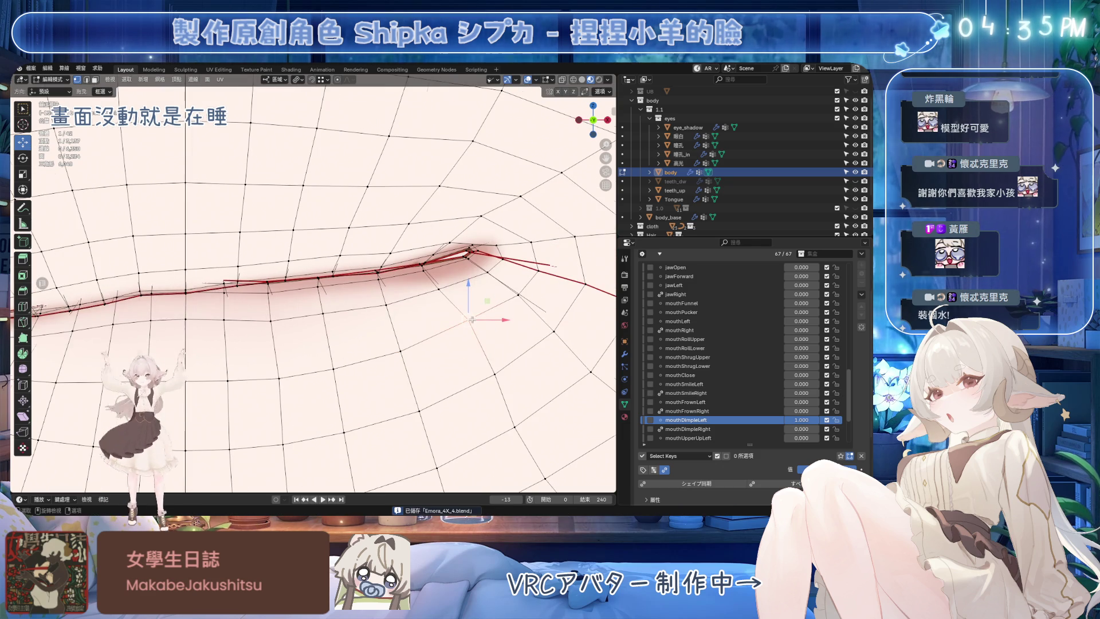
key("g")
left_click(514, 355)
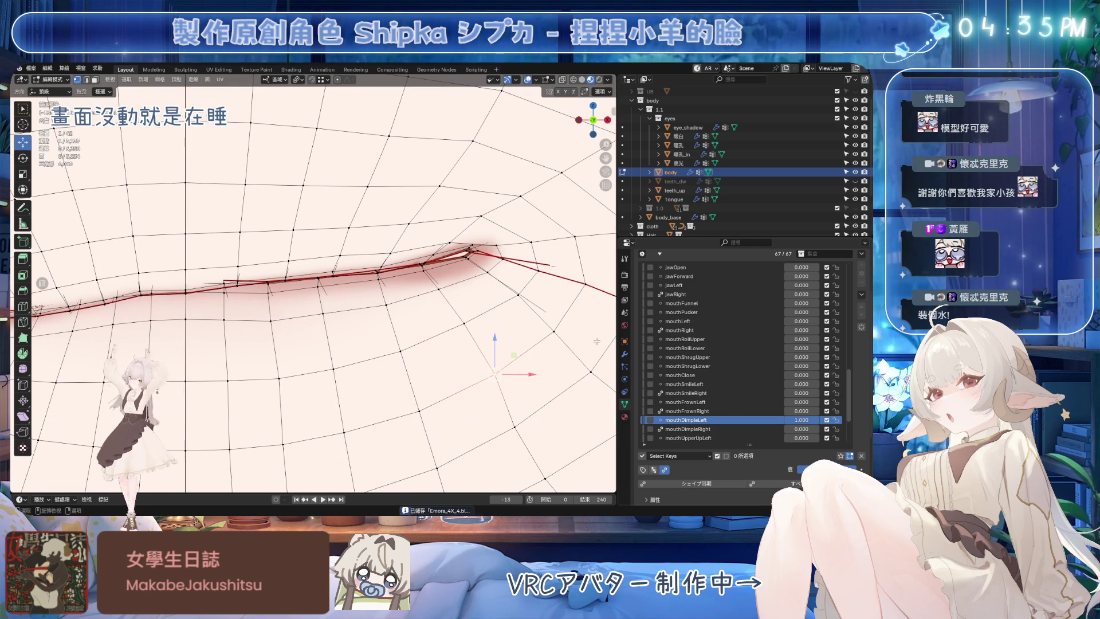
left_click_drag(799, 424, 799, 424)
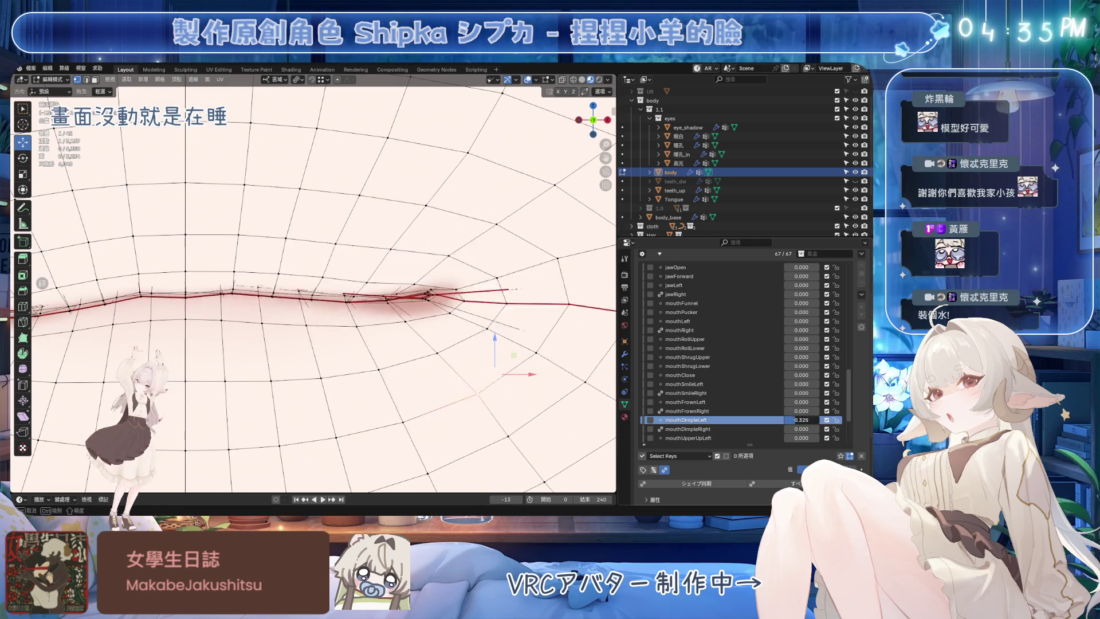
key("ctrl+z")
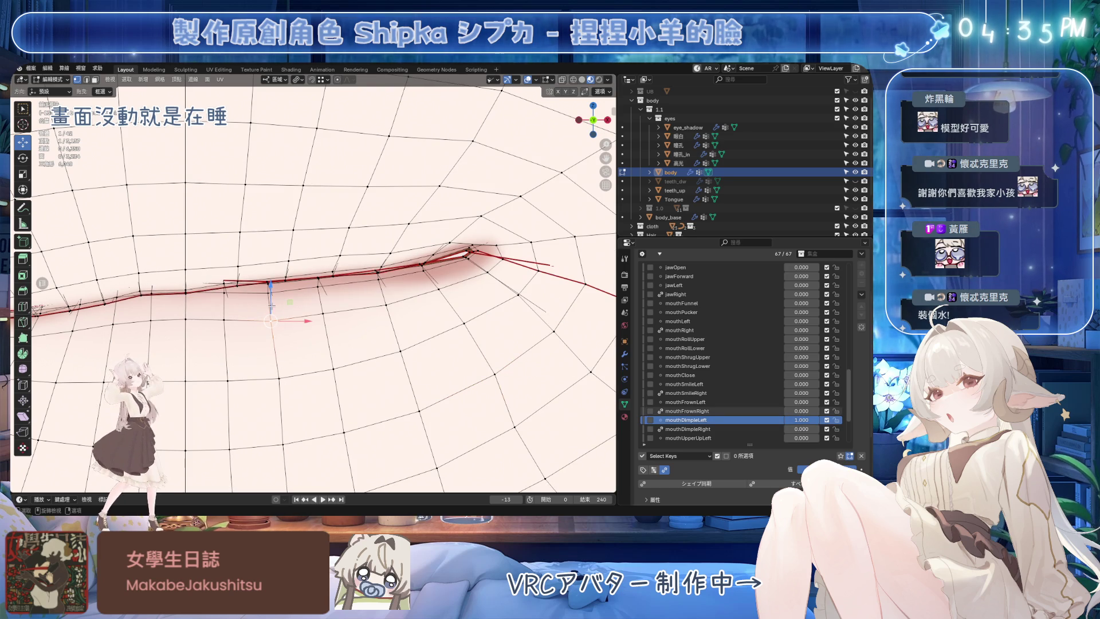
Step: Reposition mouth-line and mouth-corner vertices of mouthDimpleLeft with falloff moves, then save
key("g")
left_click(279, 376)
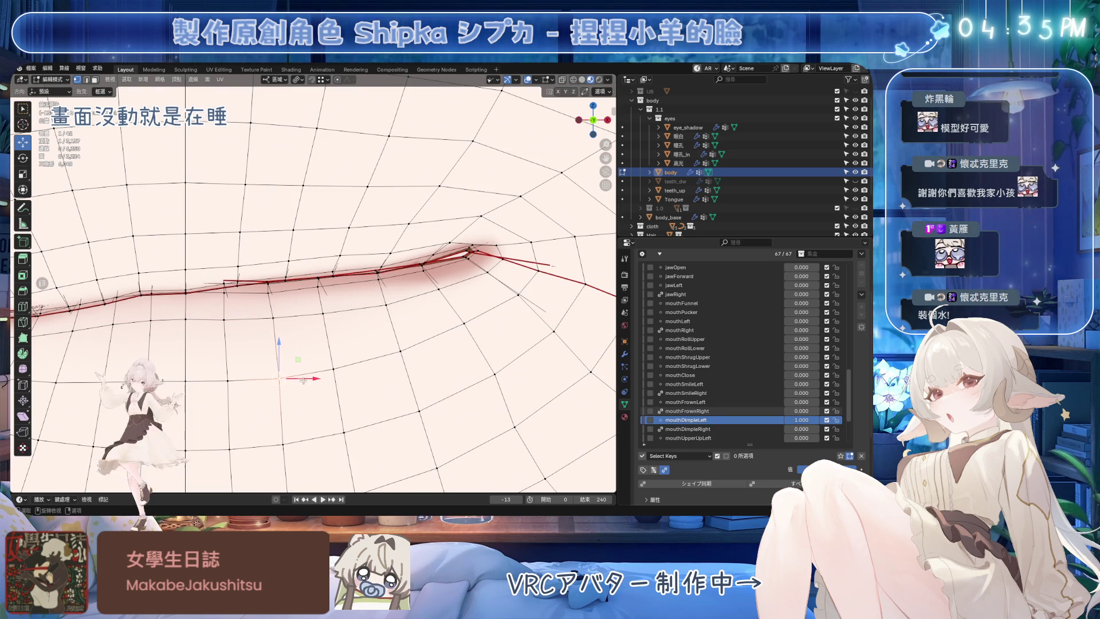
left_click(279, 293)
key("g")
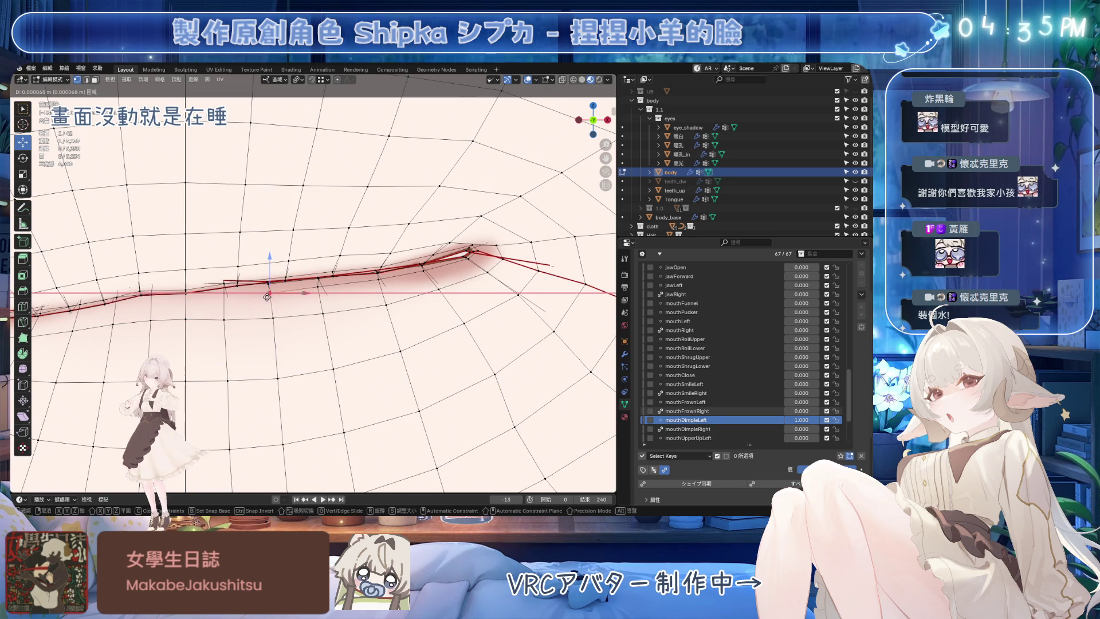
left_click(268, 296)
left_click(349, 227)
key("g")
left_click(348, 227)
key("g")
left_click(349, 227)
key("ctrl+s")
Step: Compare the shape at reduced strength, then move and edge-slide the next mouth vertices into place
left_click(389, 123)
mouse_move(801, 419)
left_mouse_down()
mouse_move(778, 419)
mouse_move(801, 419)
left_mouse_up()
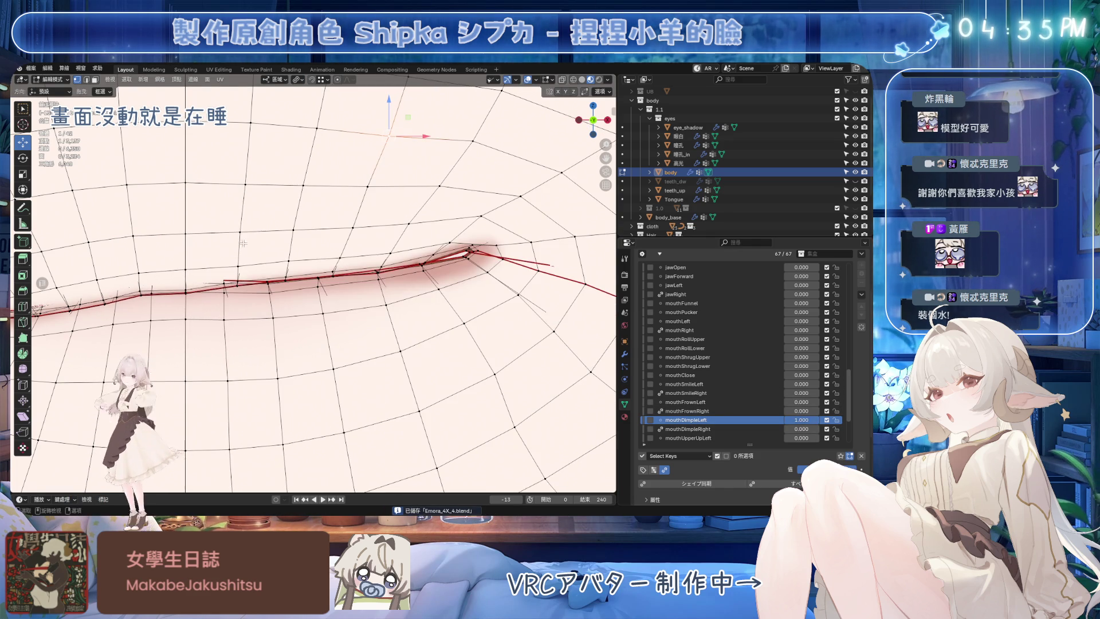
middle_click_drag(303, 207, 303, 283)
key("g")
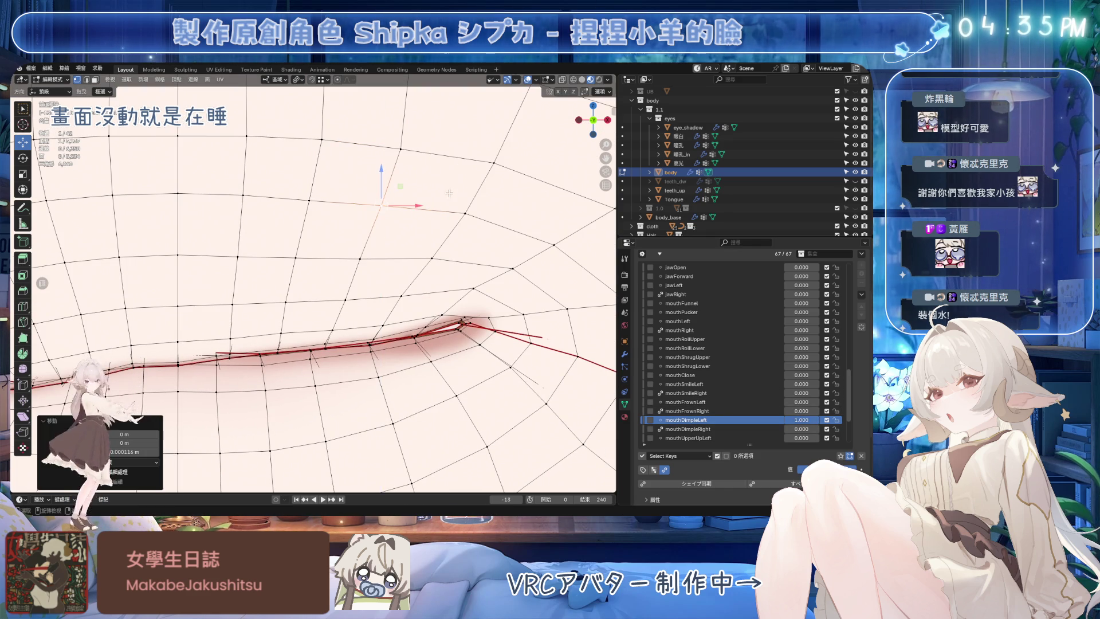
left_click(474, 267)
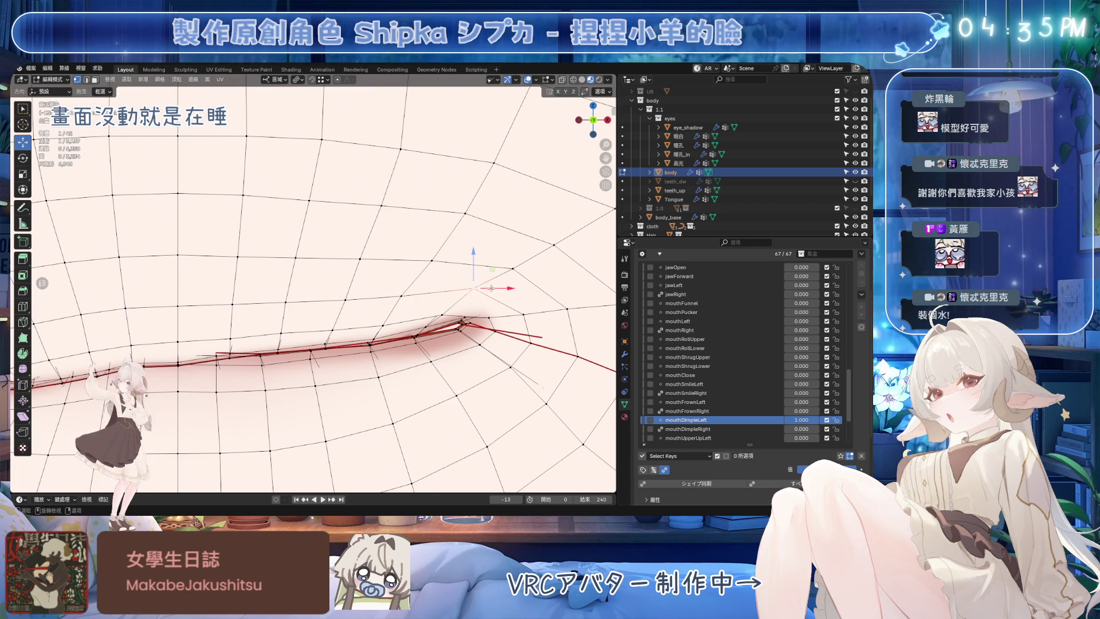
left_click_drag(500, 285, 453, 307)
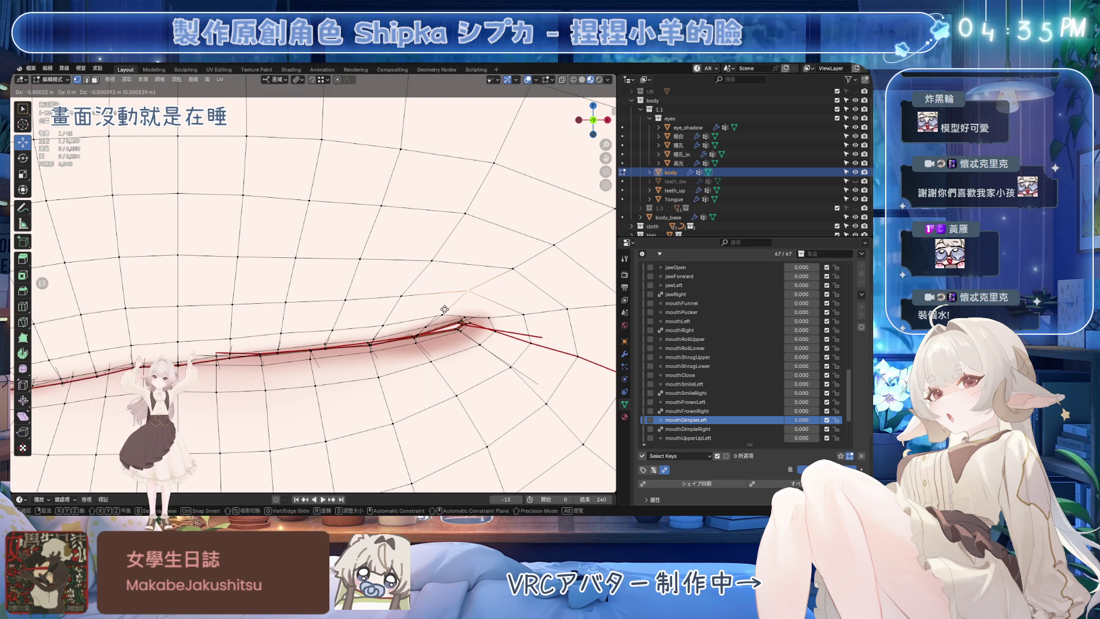
key("g")
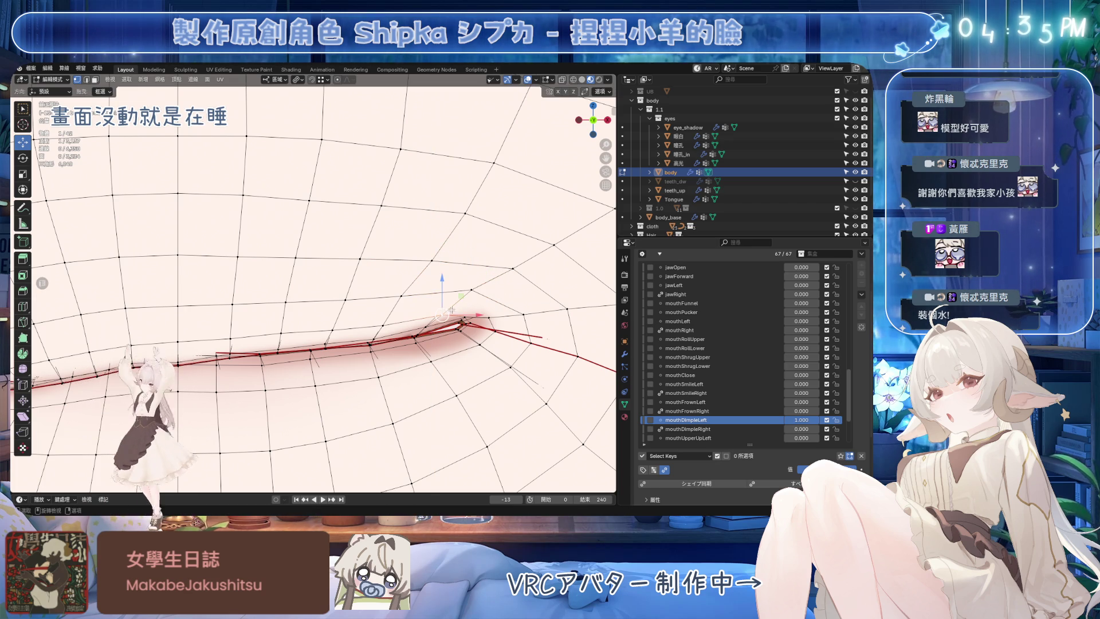
left_click(445, 279)
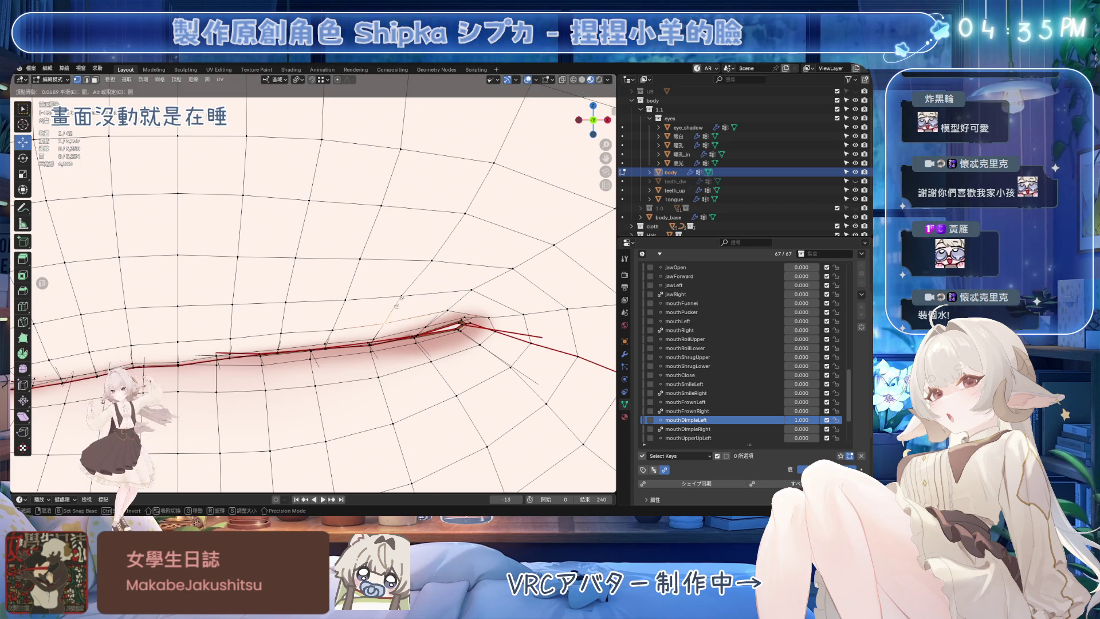
Step: Save the blend file and return to Object Mode via the Tab pie menu
key("ctrl+s")
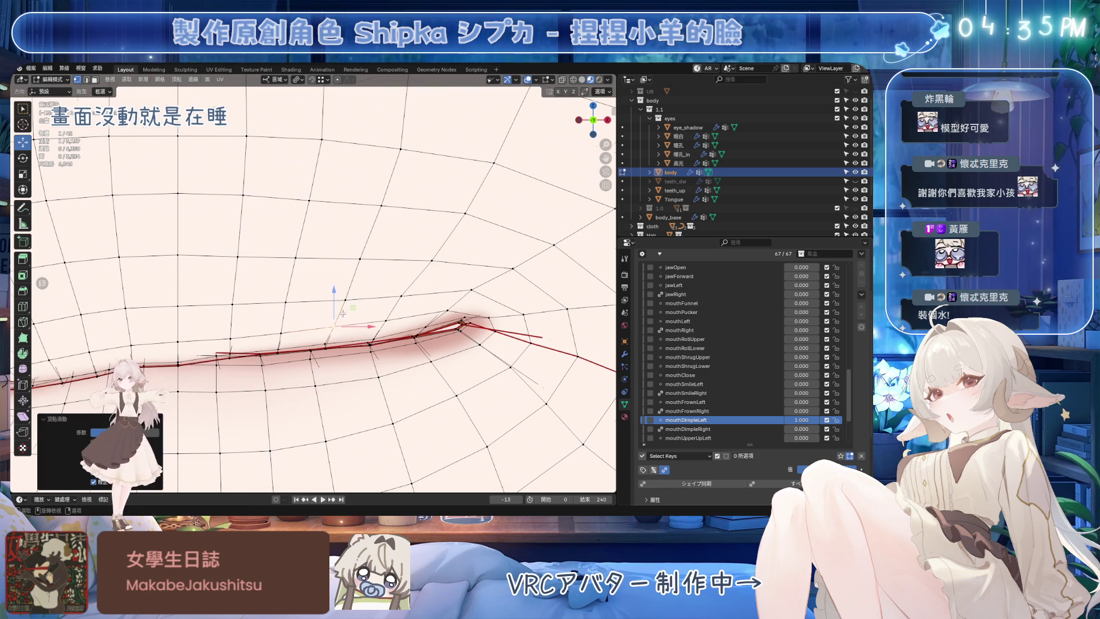
scroll(362, 284, "down", 4)
key("Tab")
left_click(409, 220)
scroll(425, 312, "down", 3)
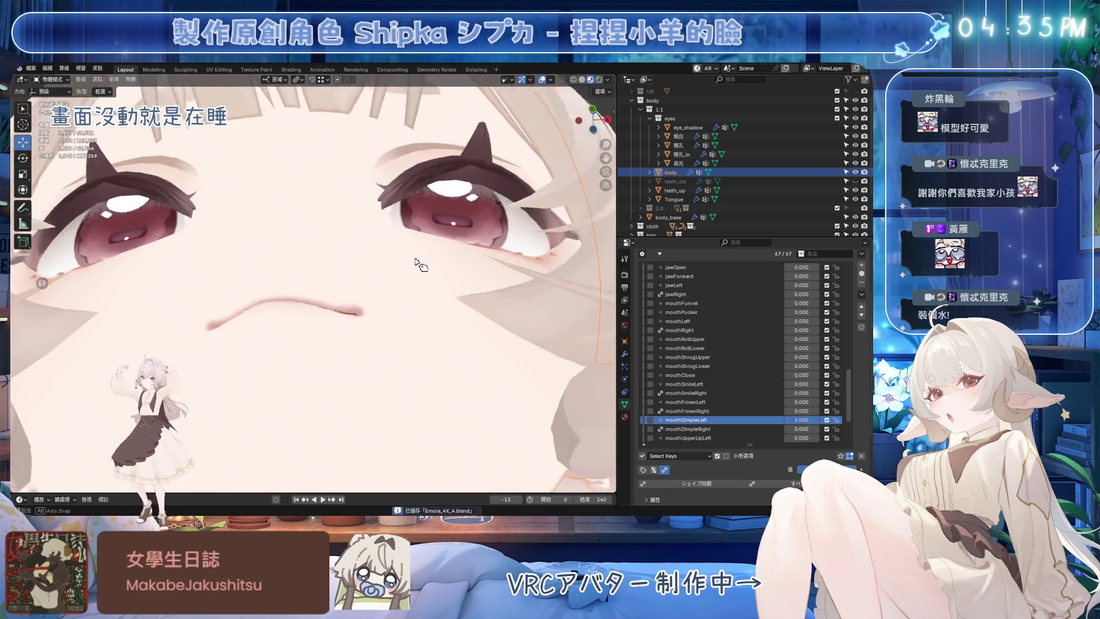
scroll(425, 327, "up", 5)
scroll(434, 298, "down", 4)
mouse_move(803, 419)
left_mouse_down()
mouse_move(773, 420)
mouse_move(804, 420)
left_mouse_up()
scroll(457, 319, "up", 3)
scroll(456, 319, "down", 2)
scroll(447, 319, "up", 2)
middle_click_drag(447, 320, 447, 381)
scroll(501, 155, "up", 2)
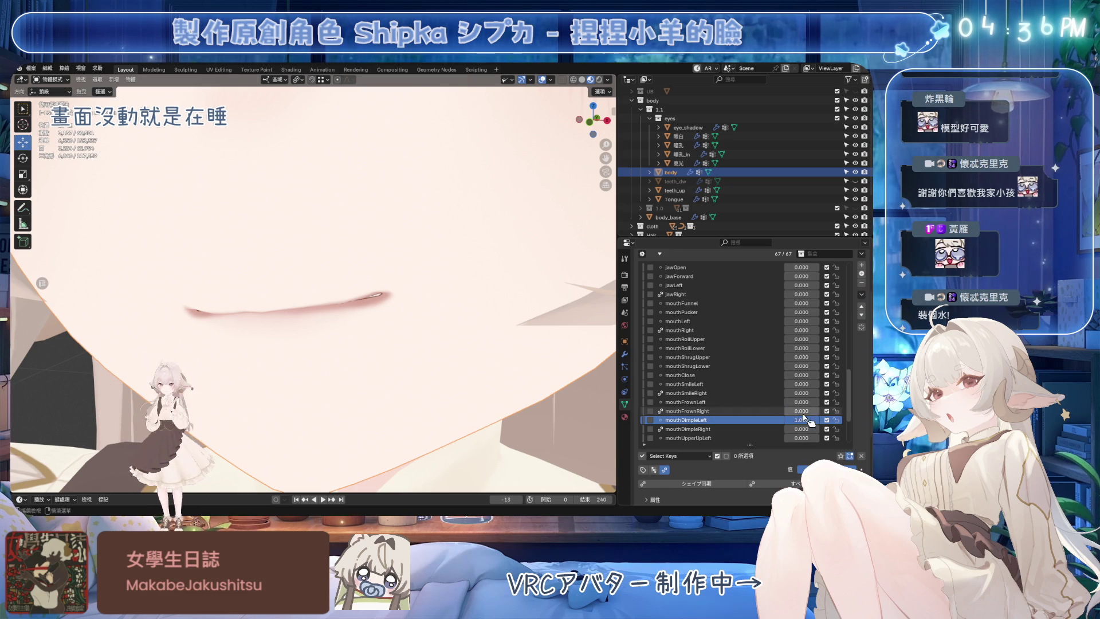
scroll(386, 216, "down", 2)
scroll(386, 216, "down", 3)
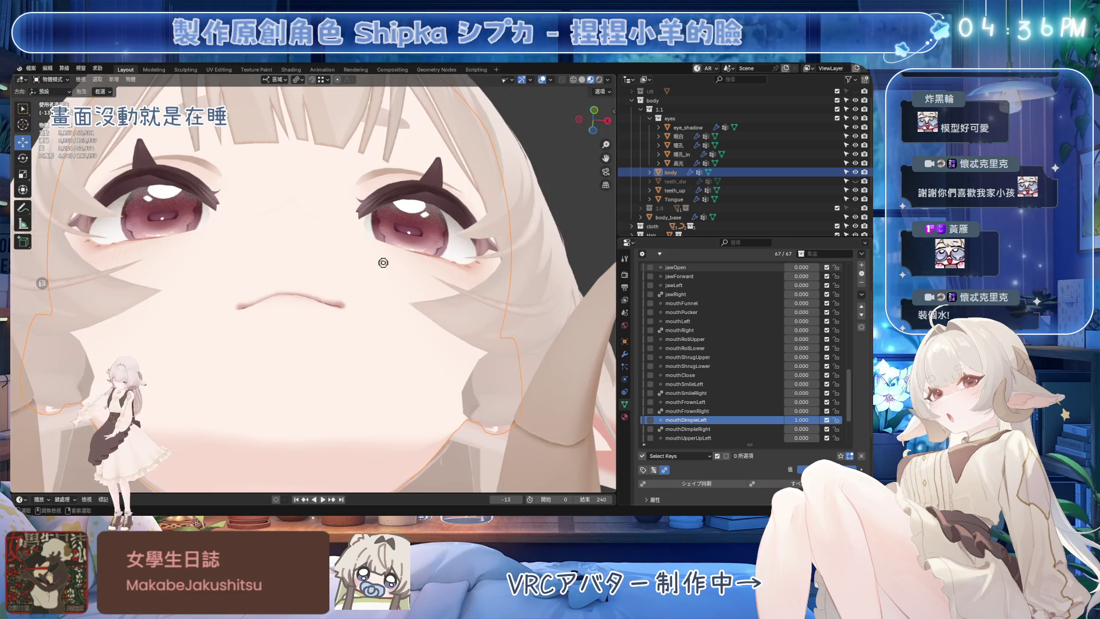
key("ctrl+s")
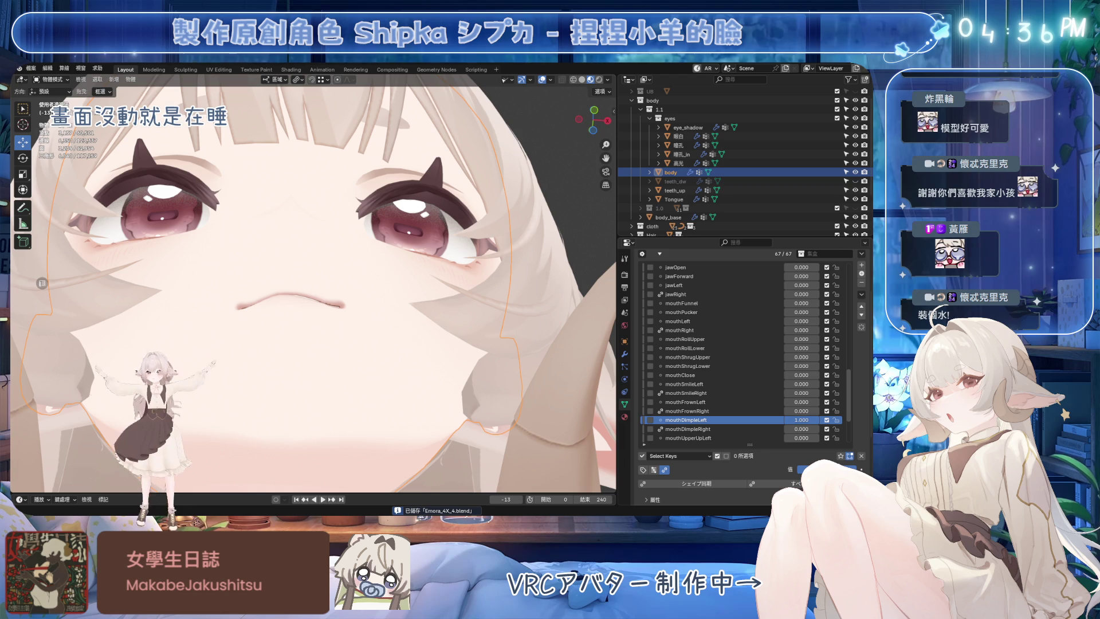
mouse_move(405, 315)
middle_mouse_down()
mouse_move(402, 323)
mouse_move(413, 318)
middle_mouse_up()
key("Tab")
scroll(502, 318, "up", 3)
scroll(503, 318, "up", 2)
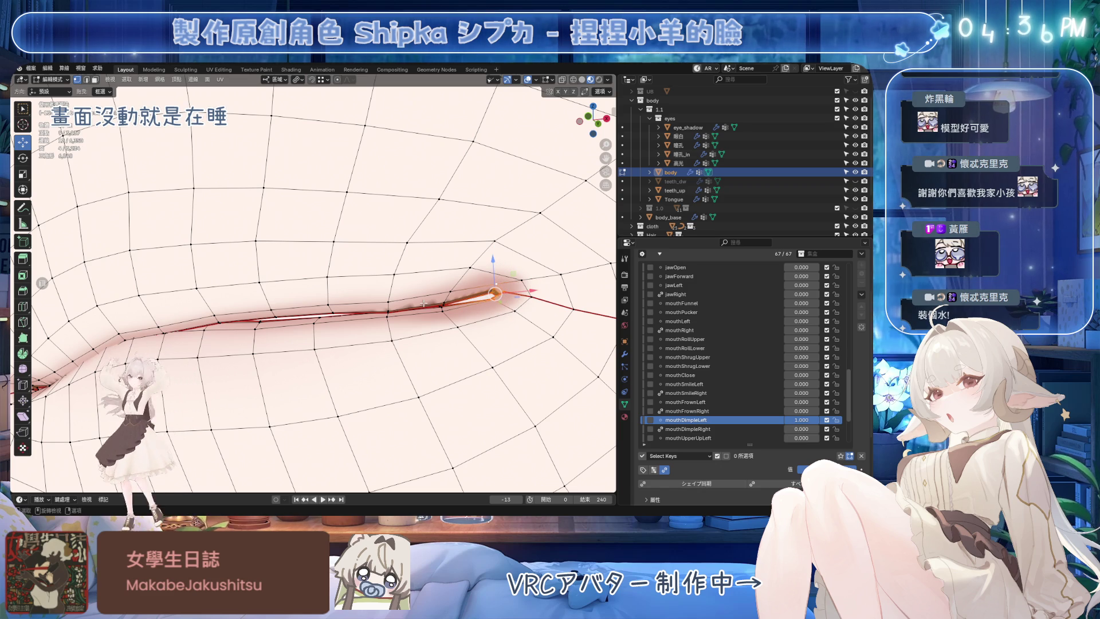
scroll(424, 318, "down", 5)
Step: Push the left mouth-corner vertices deeper along Y with proportional falloff in mouthDimpleLeft and save
middle_click_drag(424, 318, 438, 252)
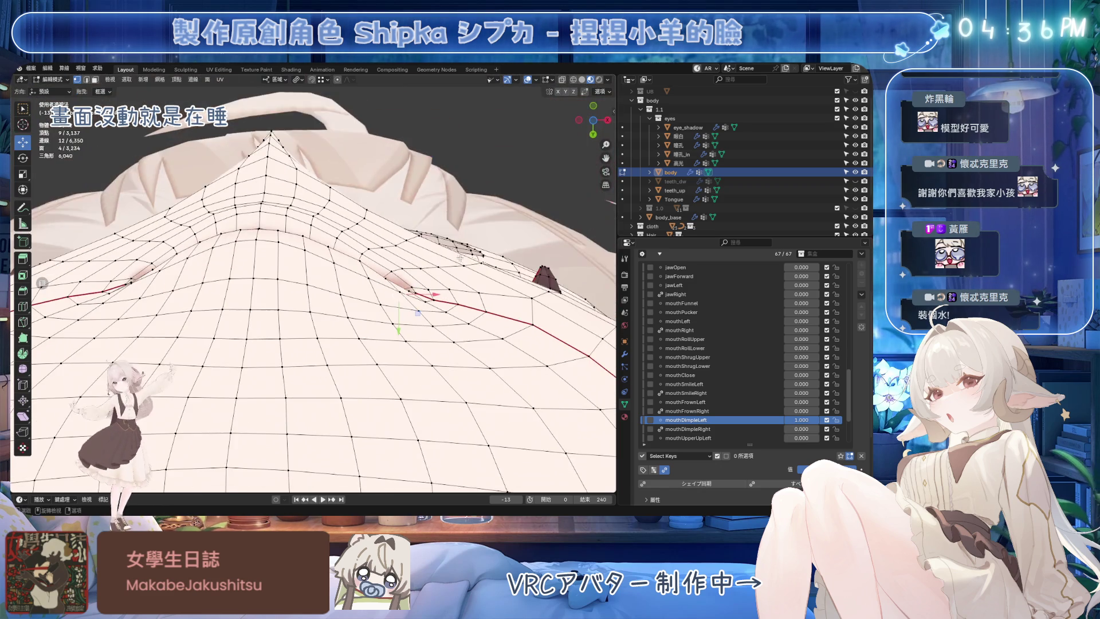
key("g")
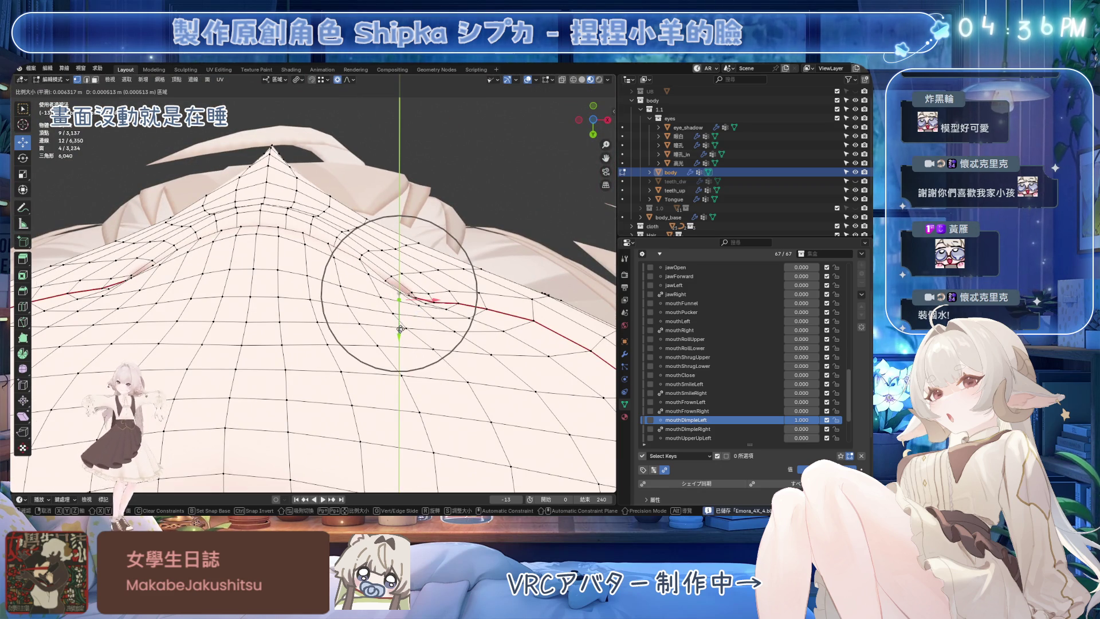
key("y")
scroll(402, 329, "down", 3)
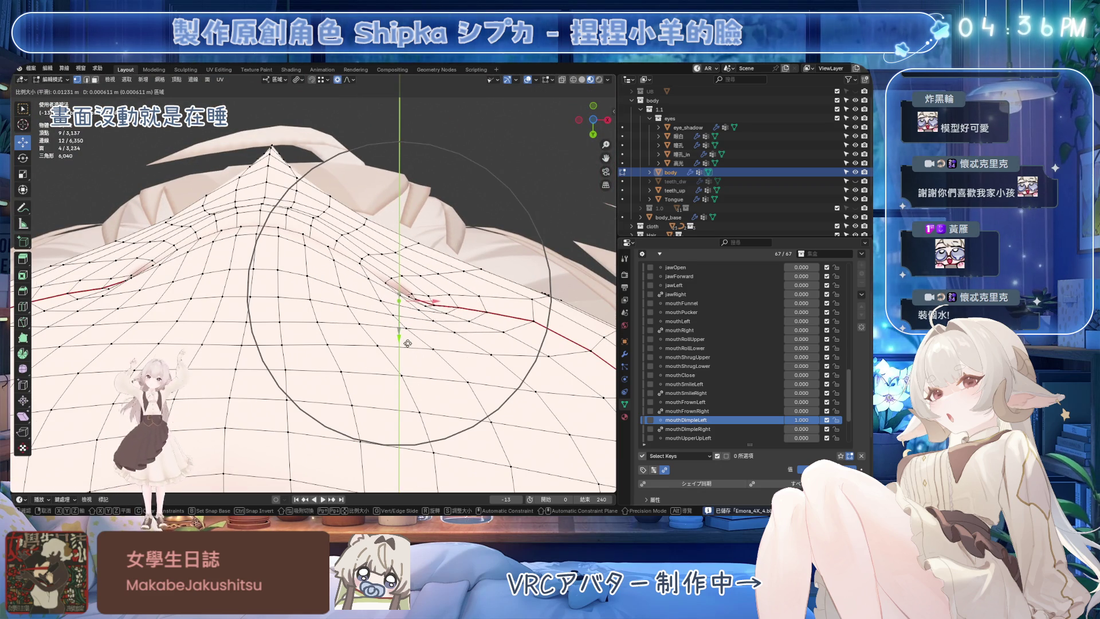
left_click(439, 334)
scroll(439, 334, "up", 2)
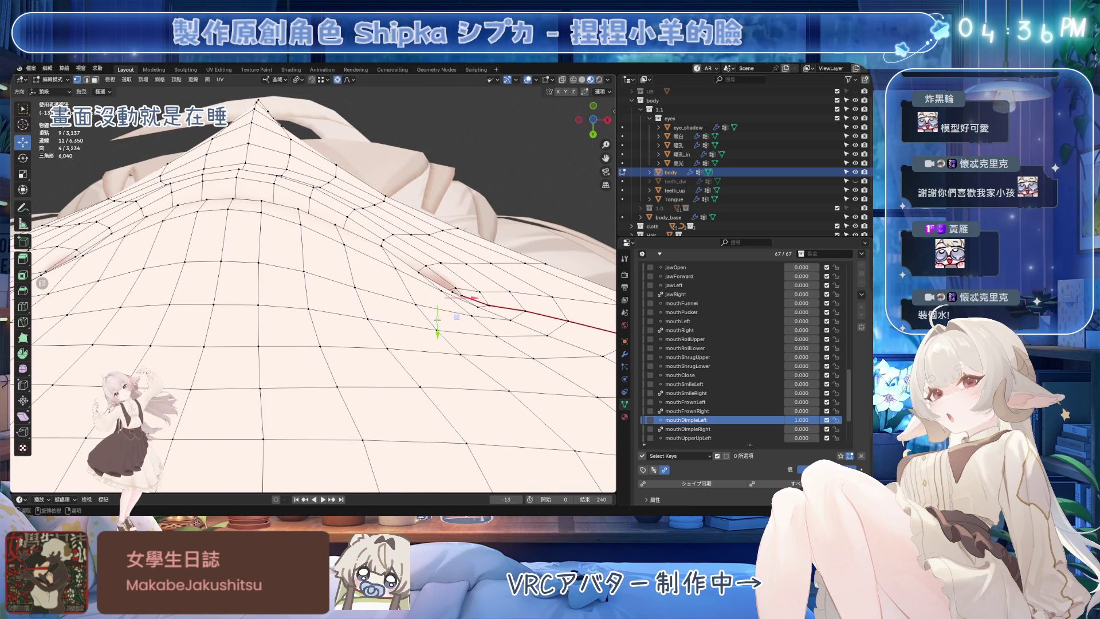
left_click(480, 300)
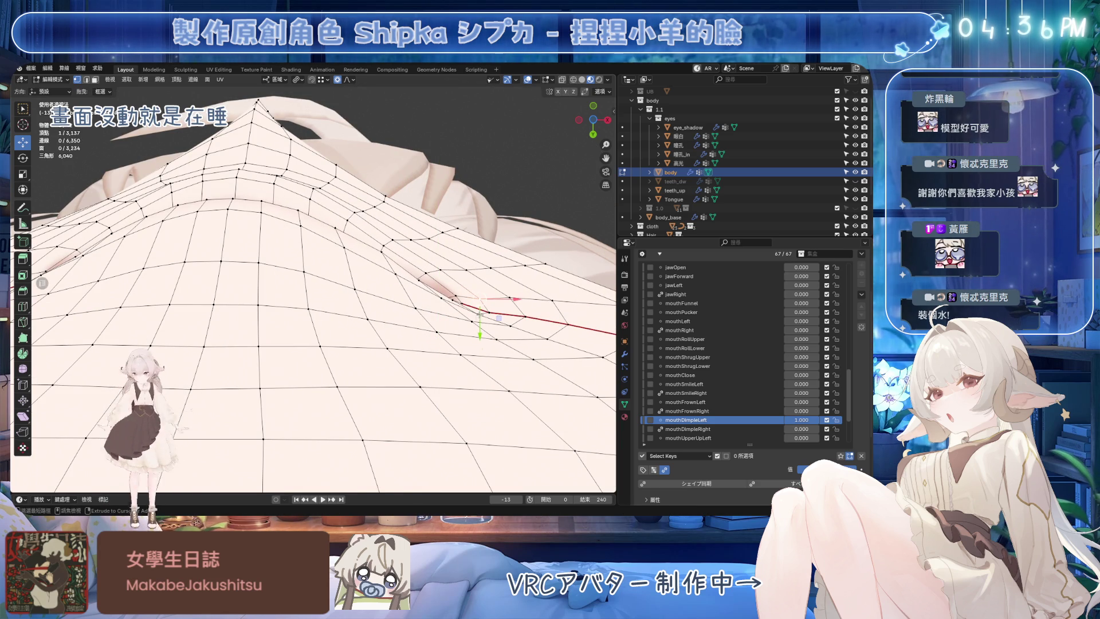
left_click(483, 338, "ctrl")
key("g")
key("y")
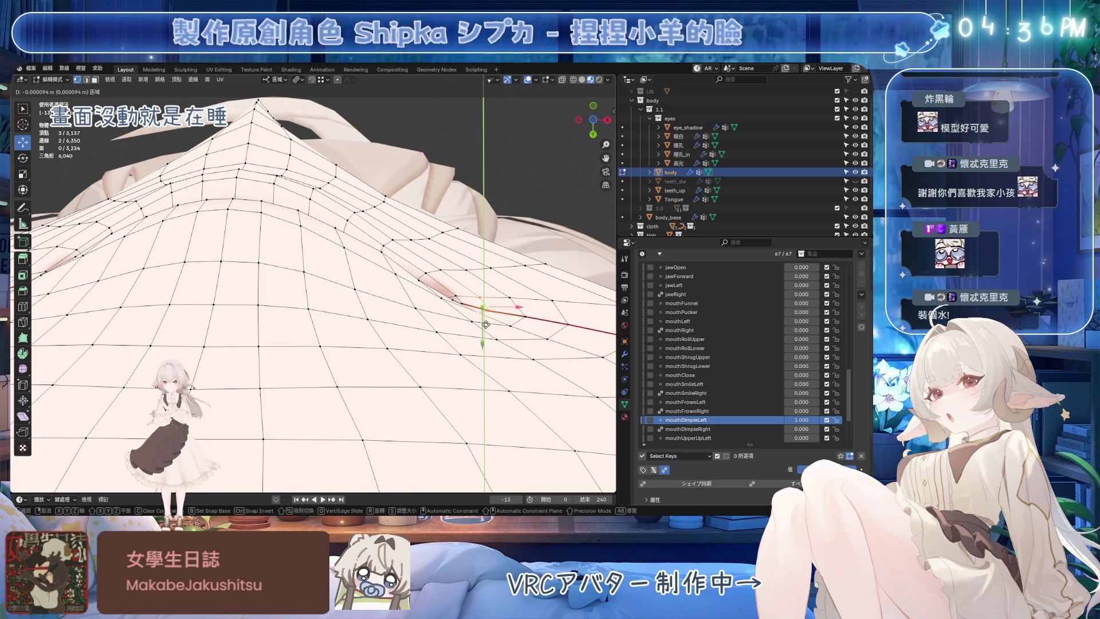
left_click(486, 324)
key("ctrl+s")
Step: Keep mouthDimpleLeft at 1.0 and set mouthDimpleRight to 1.0 as the active key, viewed from the front
left_click_drag(801, 420, 842, 420)
mouse_move(464, 326)
middle_mouse_down()
mouse_move(423, 346)
mouse_move(464, 339)
middle_mouse_up()
left_click(721, 428)
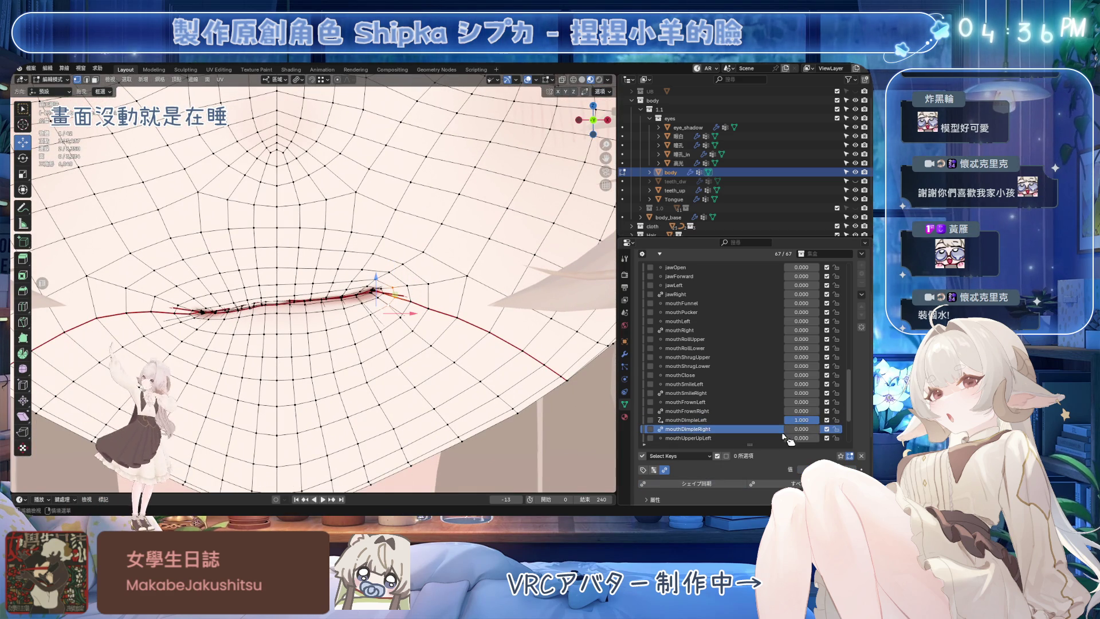
left_click_drag(801, 428, 842, 427)
mouse_move(413, 292)
middle_mouse_down()
mouse_move(405, 276)
mouse_move(405, 307)
mouse_move(413, 292)
middle_mouse_up()
scroll(405, 307, "down", 3)
scroll(412, 293, "down", 2)
Step: Preview the dimples with jawOpen at 1.0 and viewport overlays hidden, then save
key("ctrl+s")
scroll(798, 327, "down", 1)
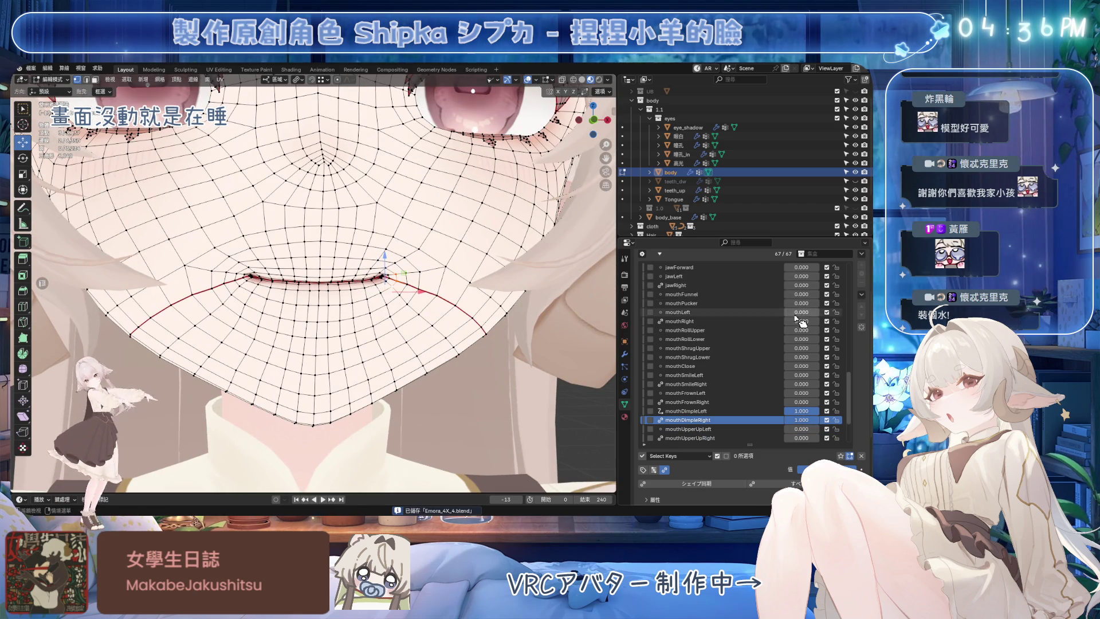
scroll(798, 320, "up", 1)
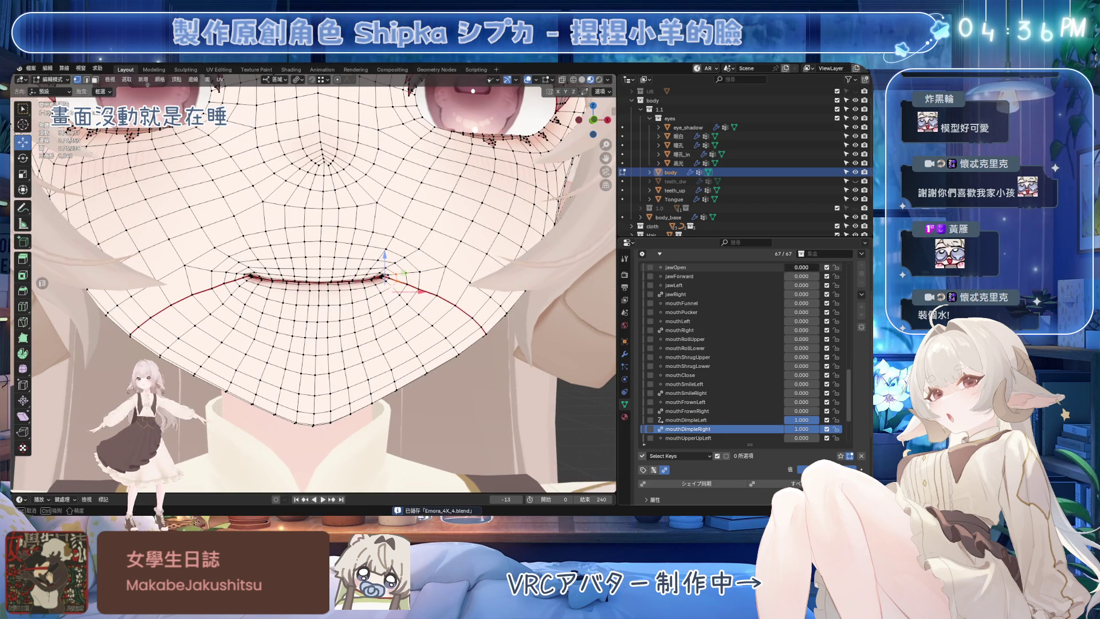
left_click_drag(801, 268, 824, 268)
middle_click_drag(481, 257, 559, 112)
scroll(560, 113, "down", 2)
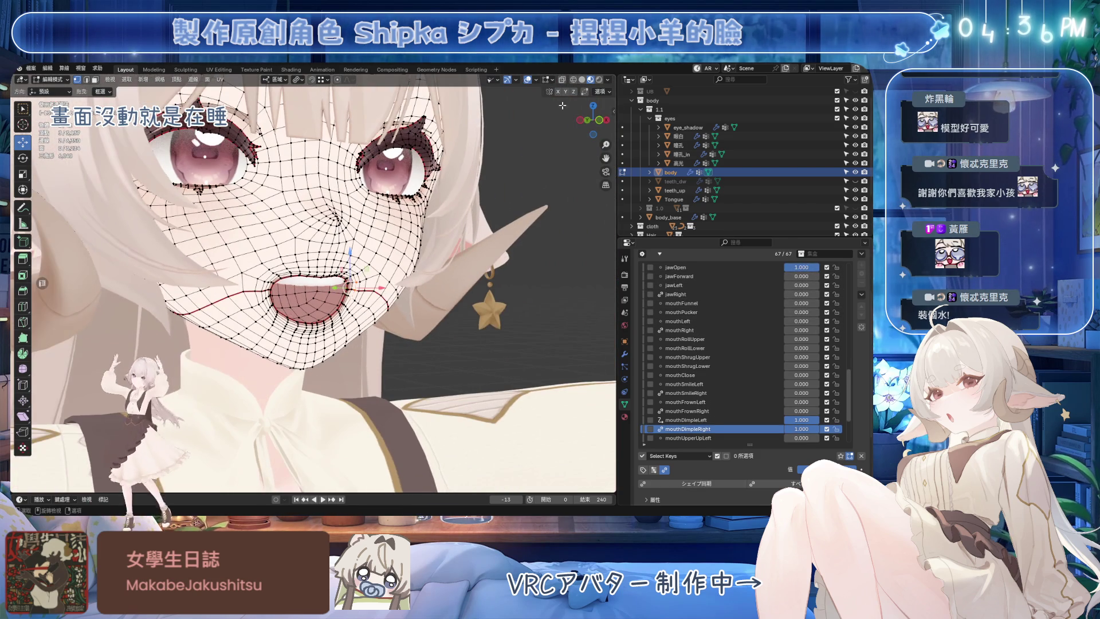
left_click(527, 80)
middle_click_drag(481, 215, 584, 372)
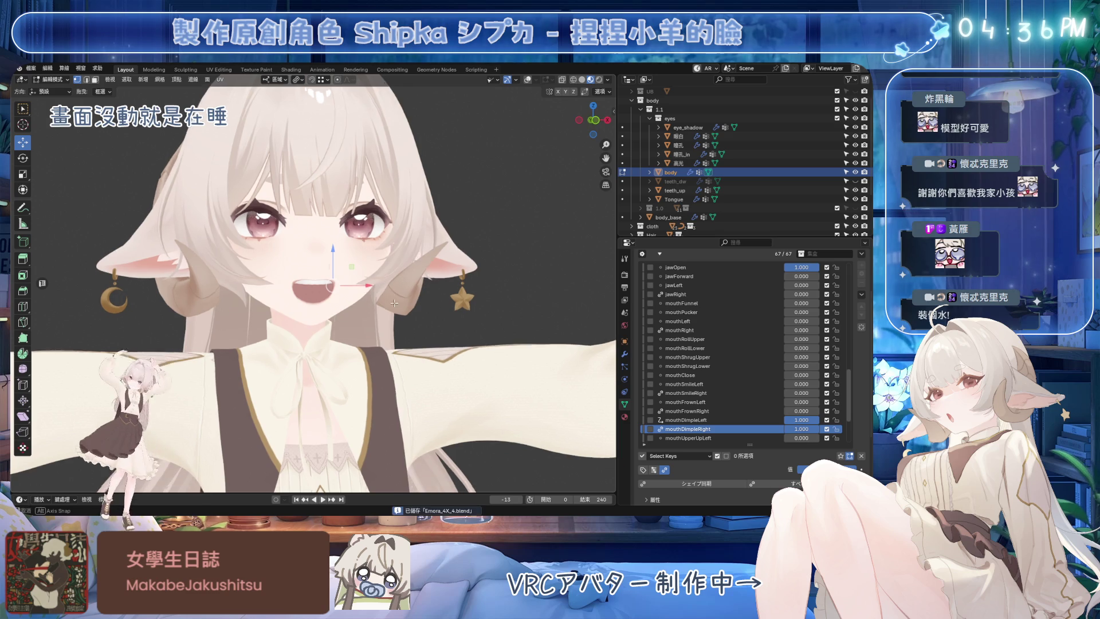
key("ctrl+s")
Step: Zero jawOpen and the dimple keys and show mouthSmileLeft active at full strength
key("ctrl+z")
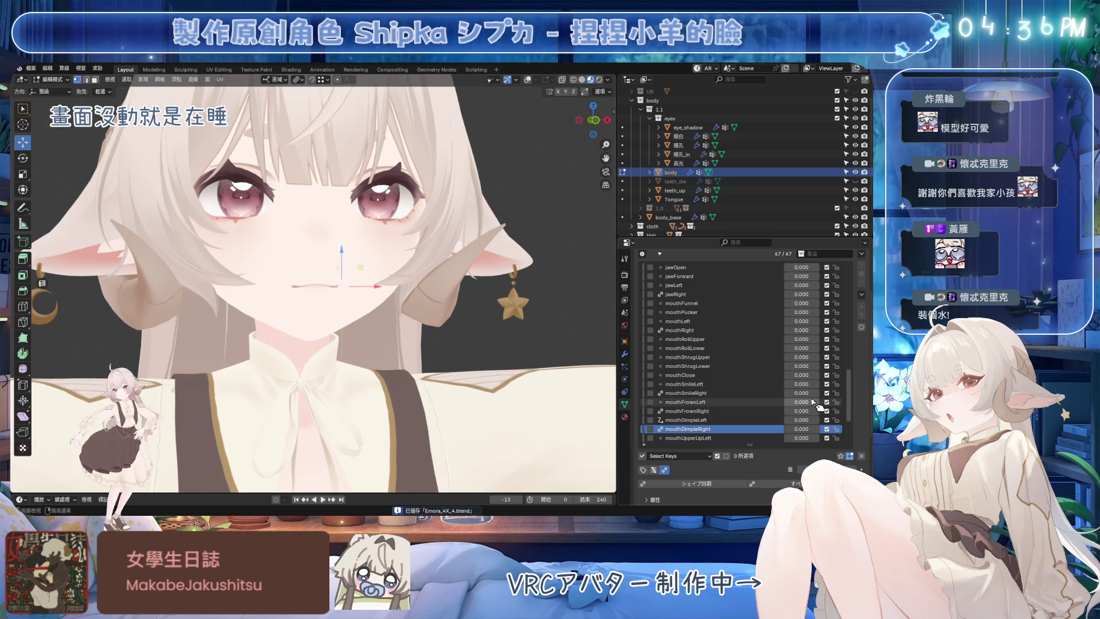
mouse_move(803, 384)
left_mouse_down()
mouse_move(825, 384)
mouse_move(827, 395)
left_mouse_up()
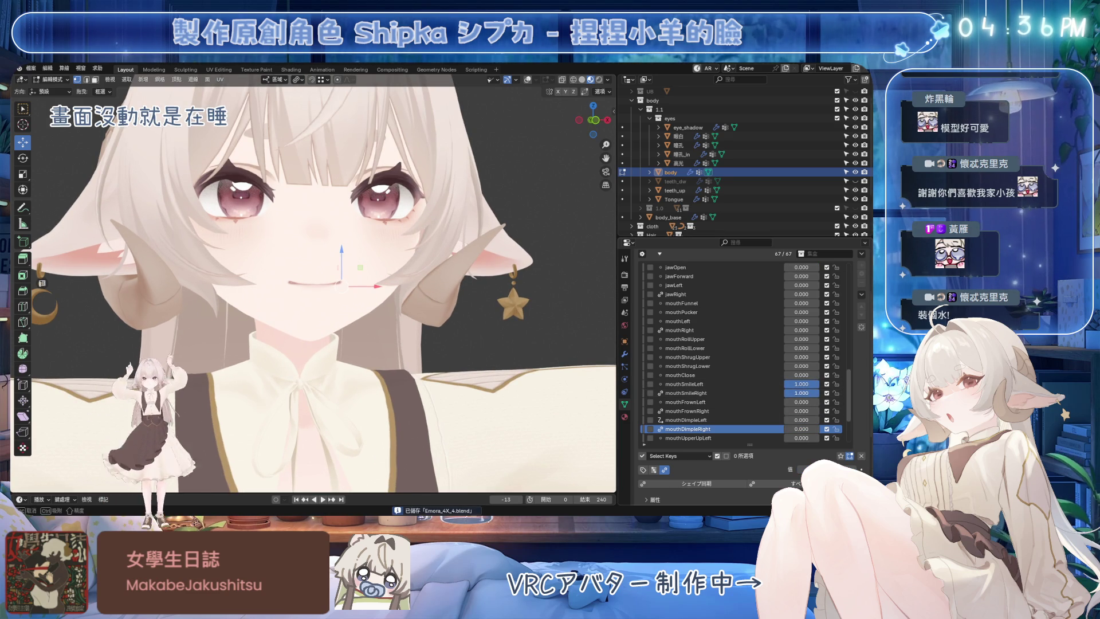
left_click(714, 384)
scroll(333, 280, "up", 4)
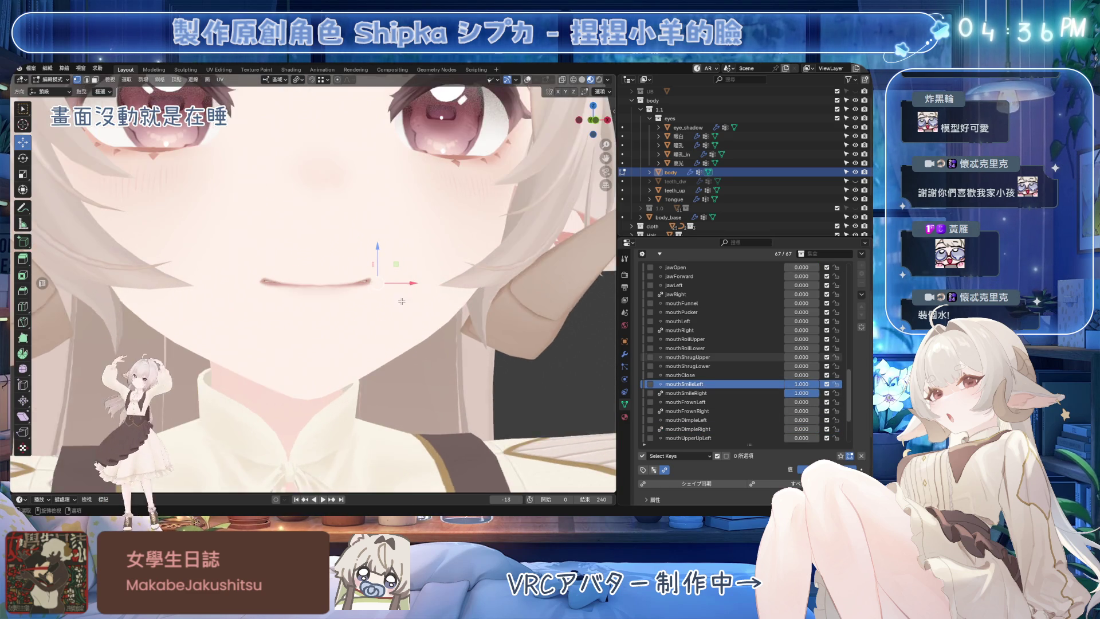
left_click_drag(803, 384, 808, 383)
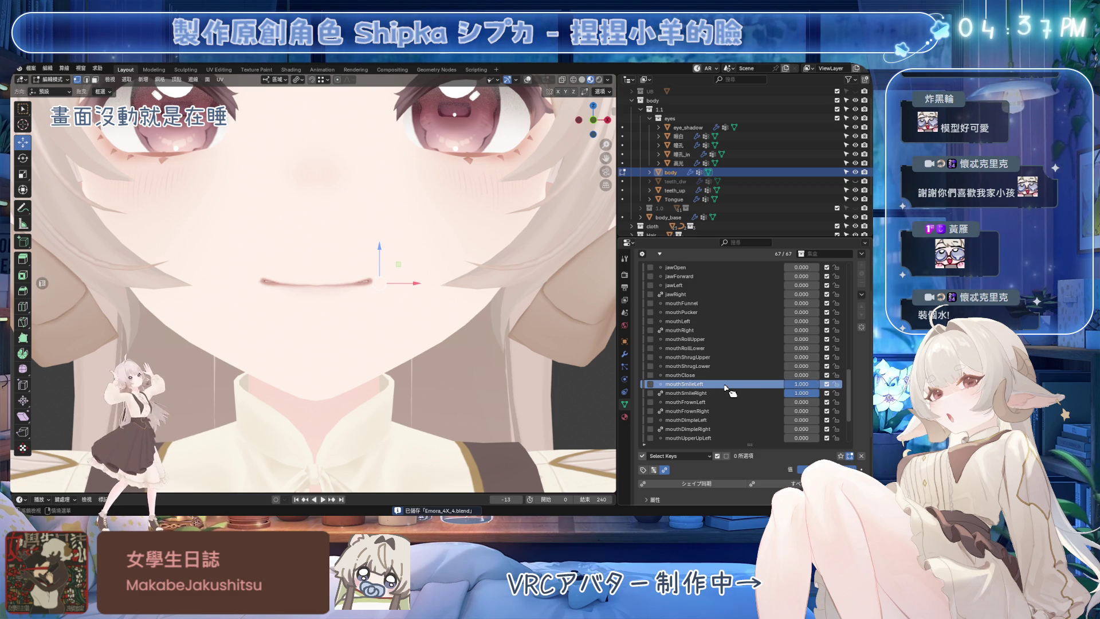
scroll(729, 384, "down", 3)
scroll(728, 384, "down", 3)
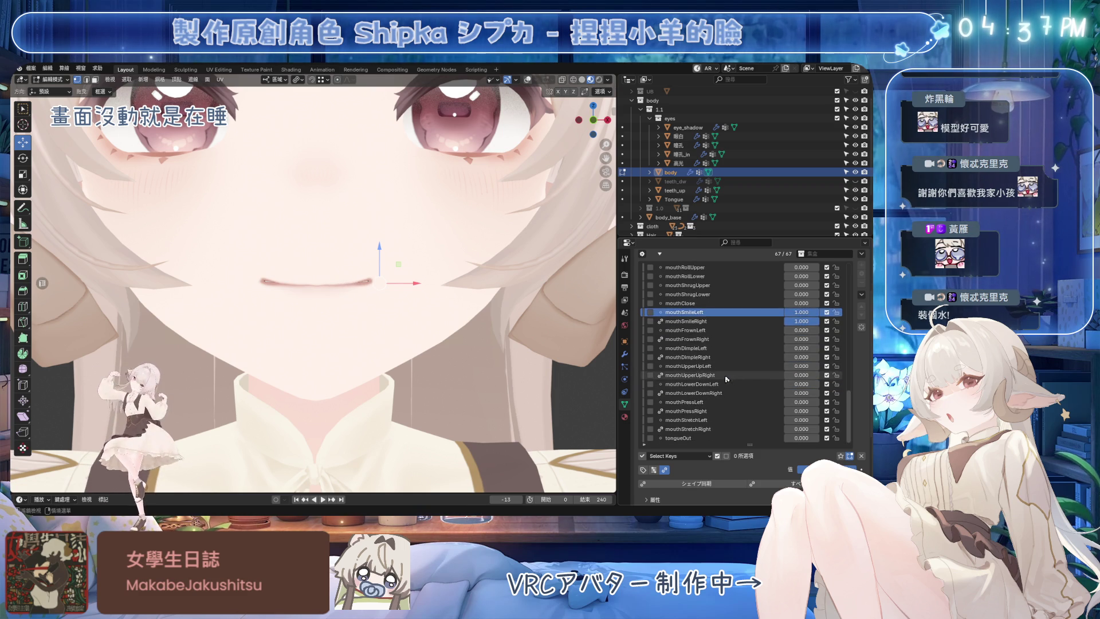
scroll(774, 361, "up", 1)
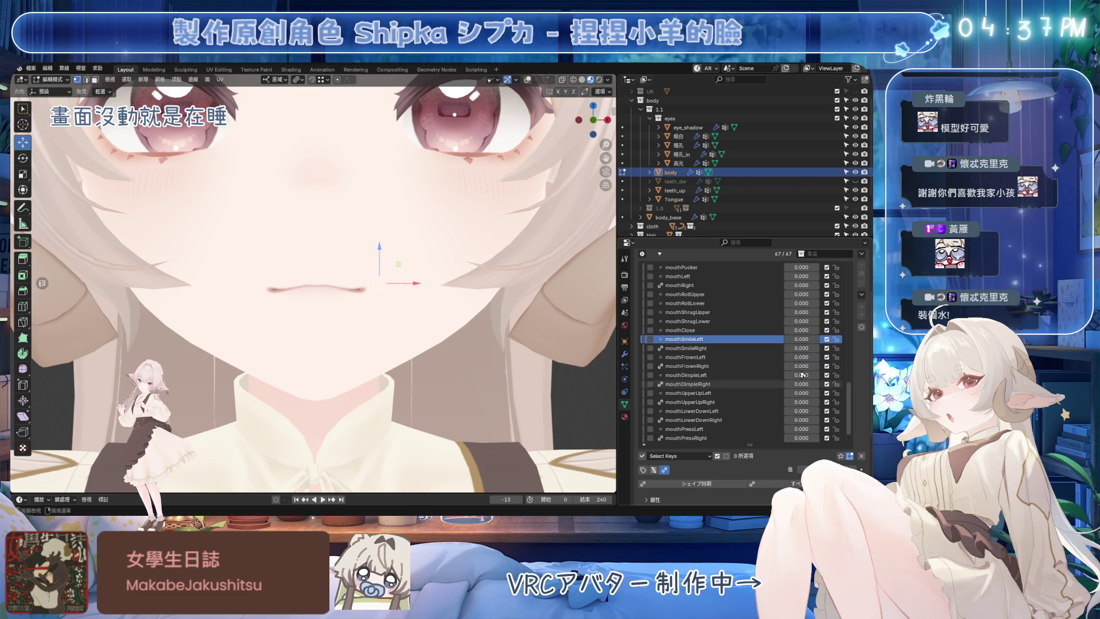
left_click_drag(803, 339, 808, 339)
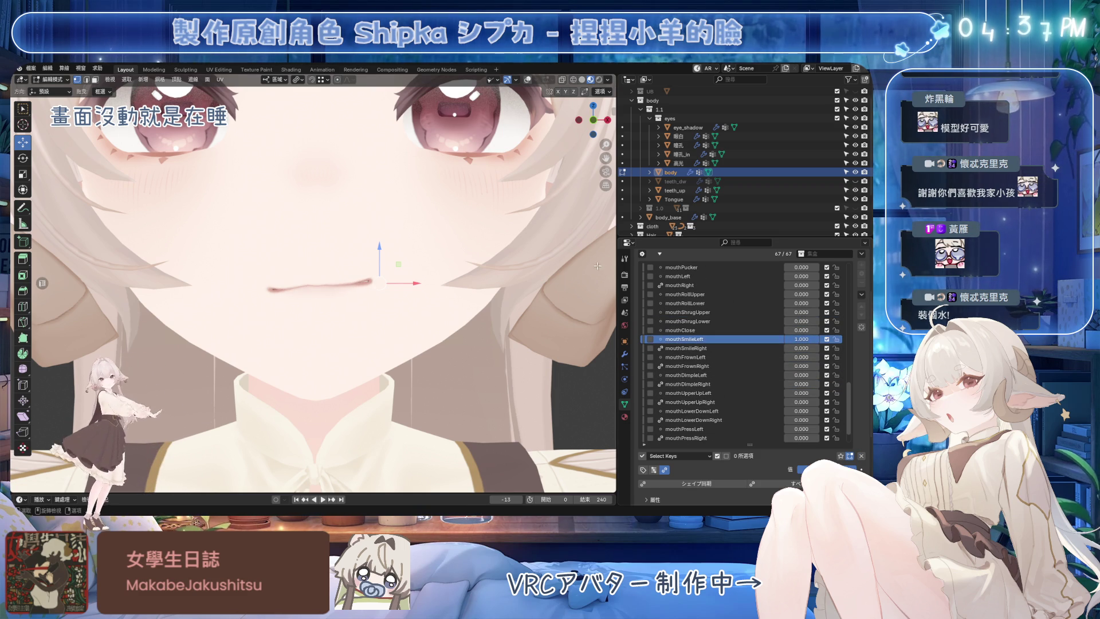
middle_click_drag(355, 232, 364, 227)
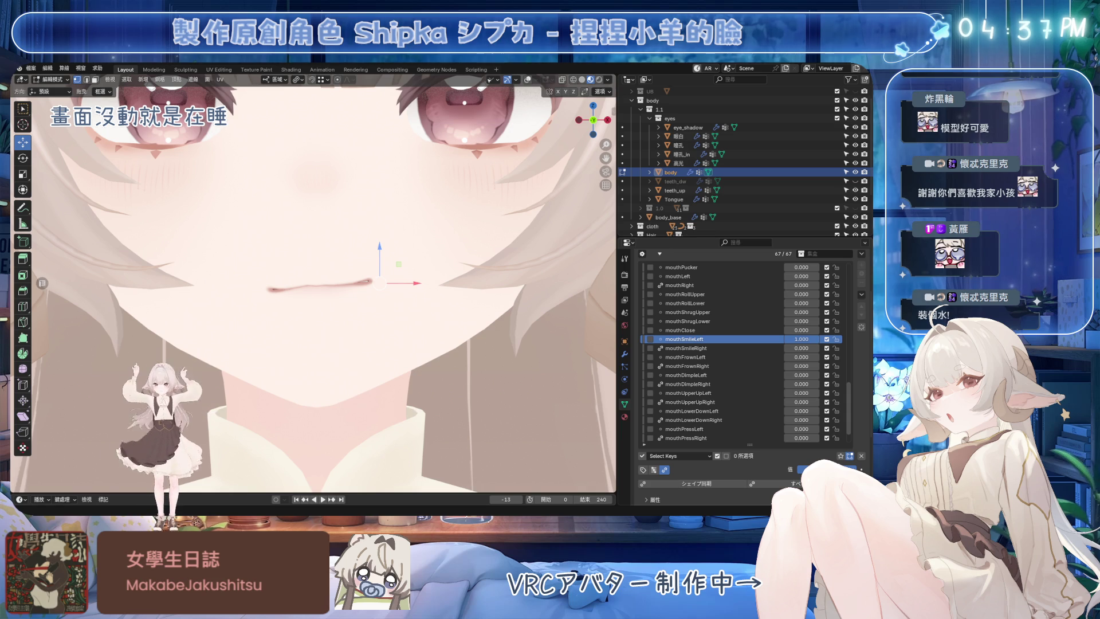
scroll(314, 285, "up", 1)
scroll(314, 283, "up", 2)
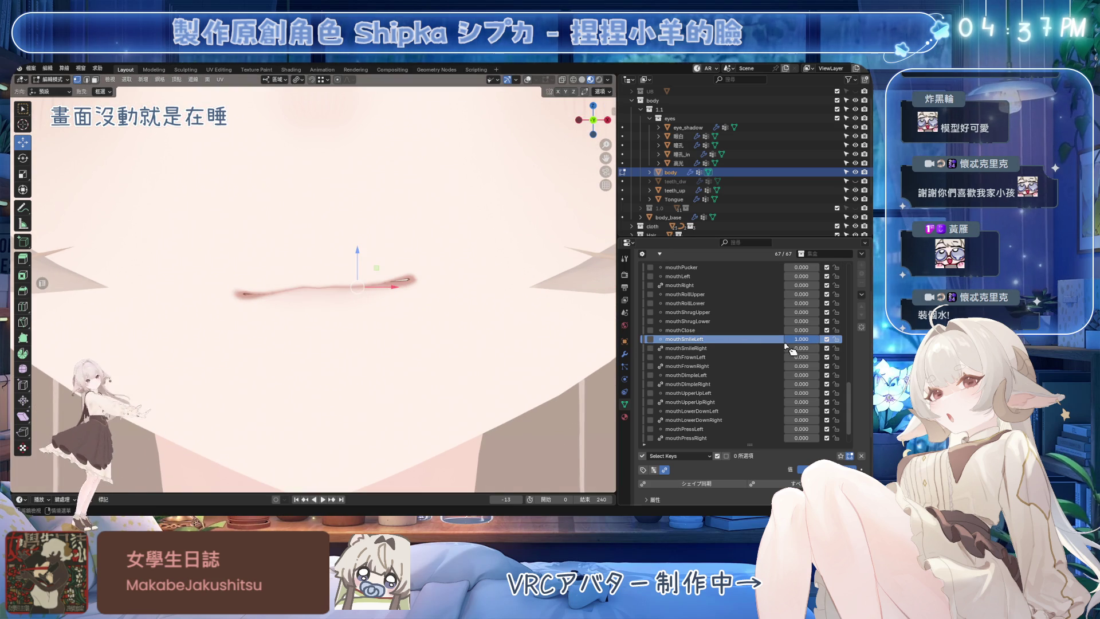
scroll(593, 215, "up", 2)
Step: Show the wireframe overlay and raise the mouth-corner vertex with soft falloff in mouthSmileLeft
left_click(555, 87)
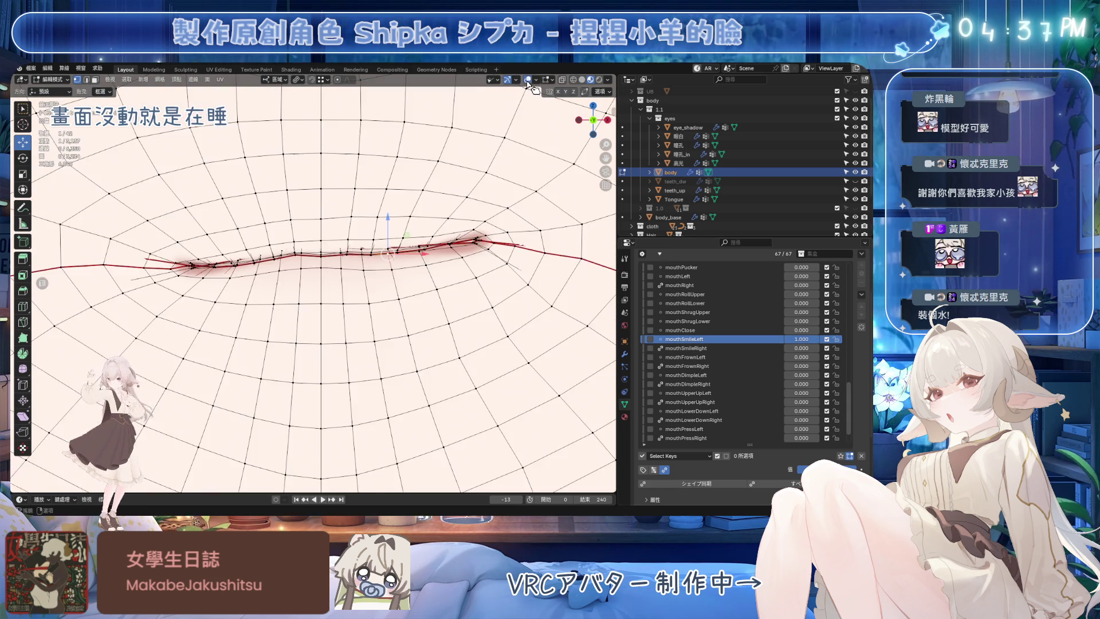
scroll(444, 242, "up", 2)
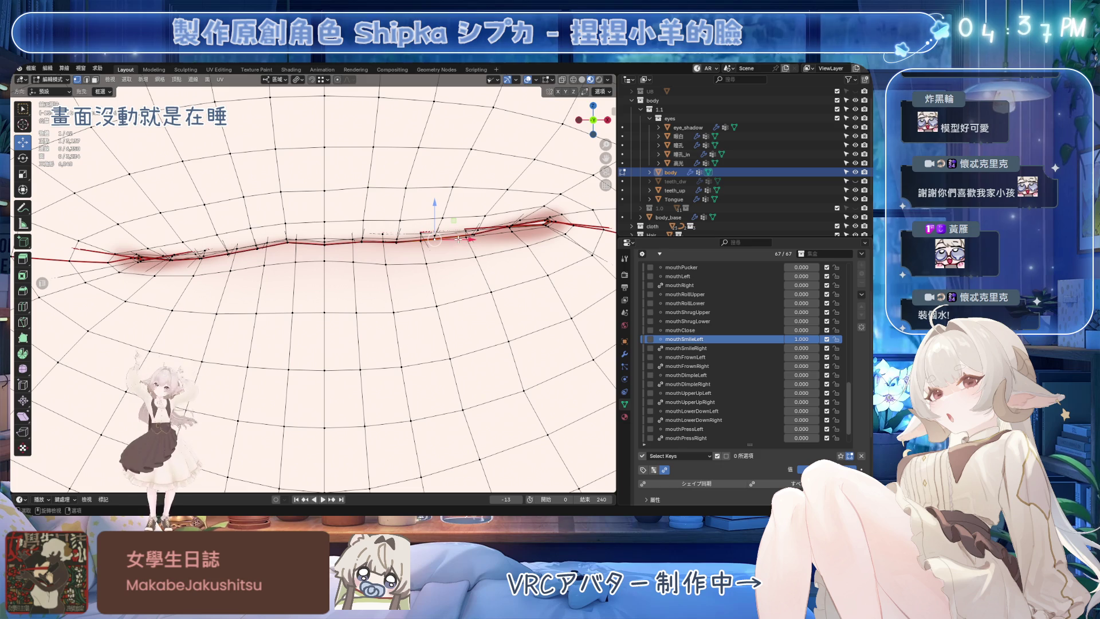
key("g")
scroll(481, 223, "down", 3)
left_click(525, 247)
left_click(557, 222)
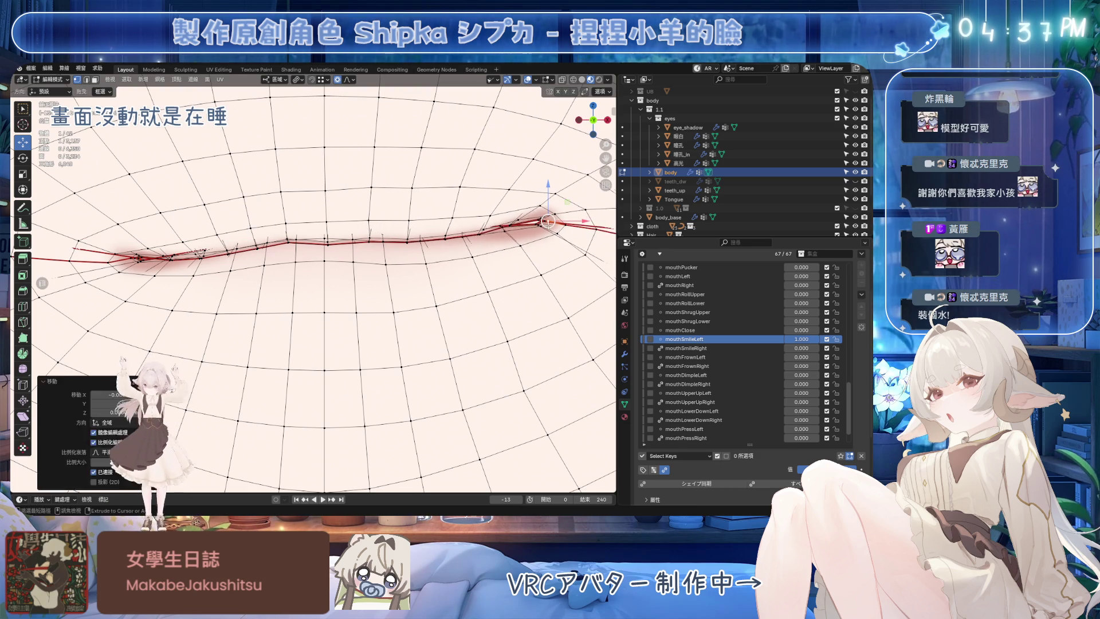
key("shift")
key("g")
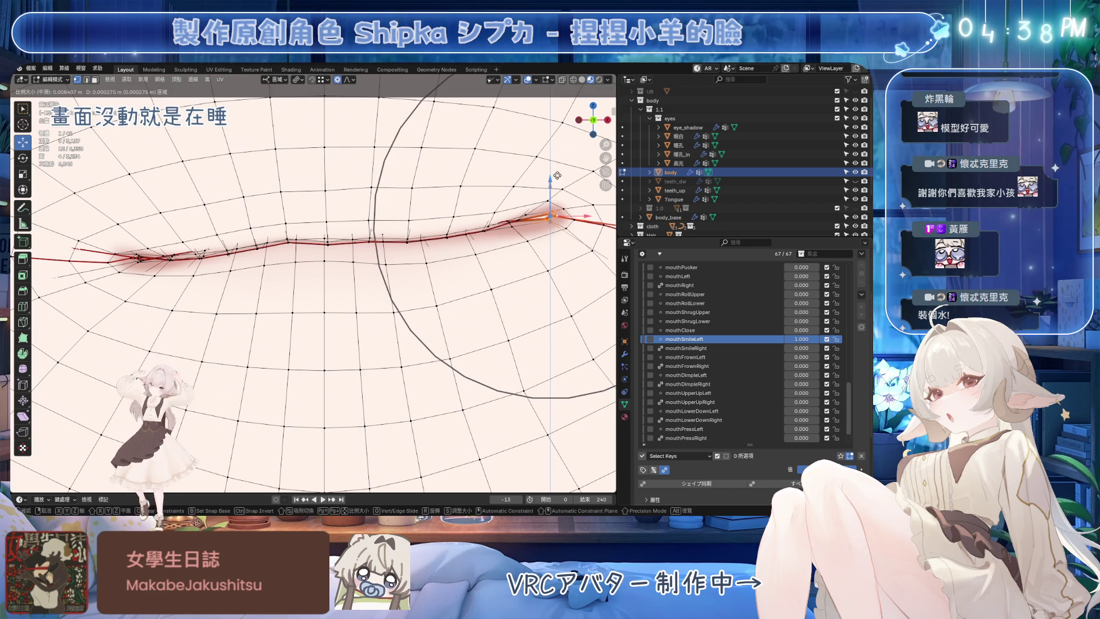
left_click(557, 209)
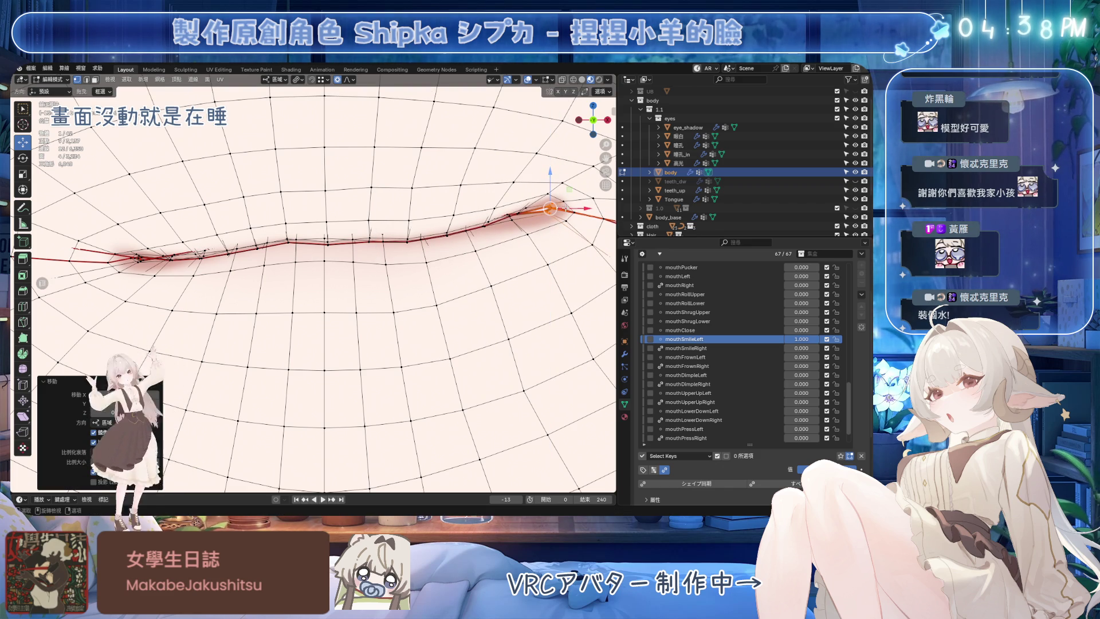
Step: Try a vertical move on a lip vertex and cancel it, leaving the lip unchanged
middle_click_drag(470, 221, 398, 259, "shift")
left_click(297, 276)
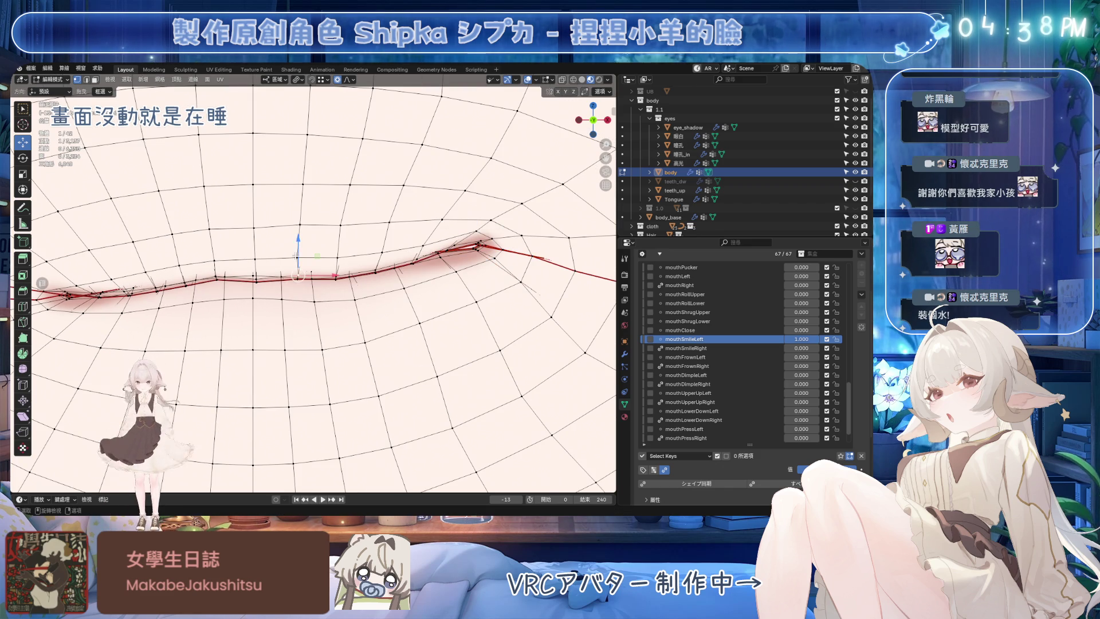
key("g")
key("z")
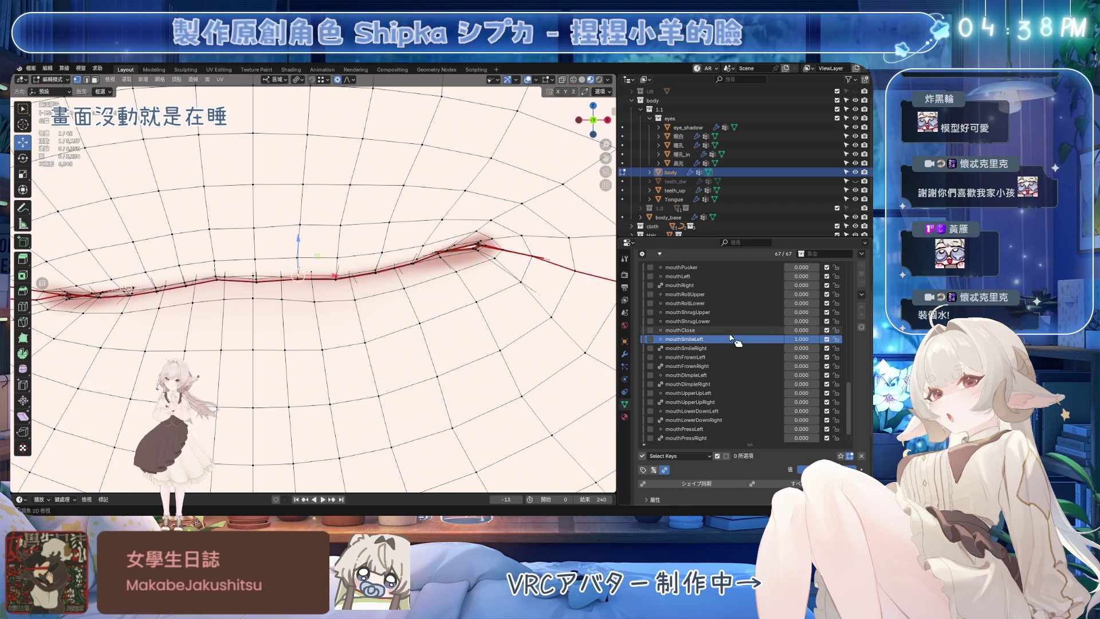
key("Escape")
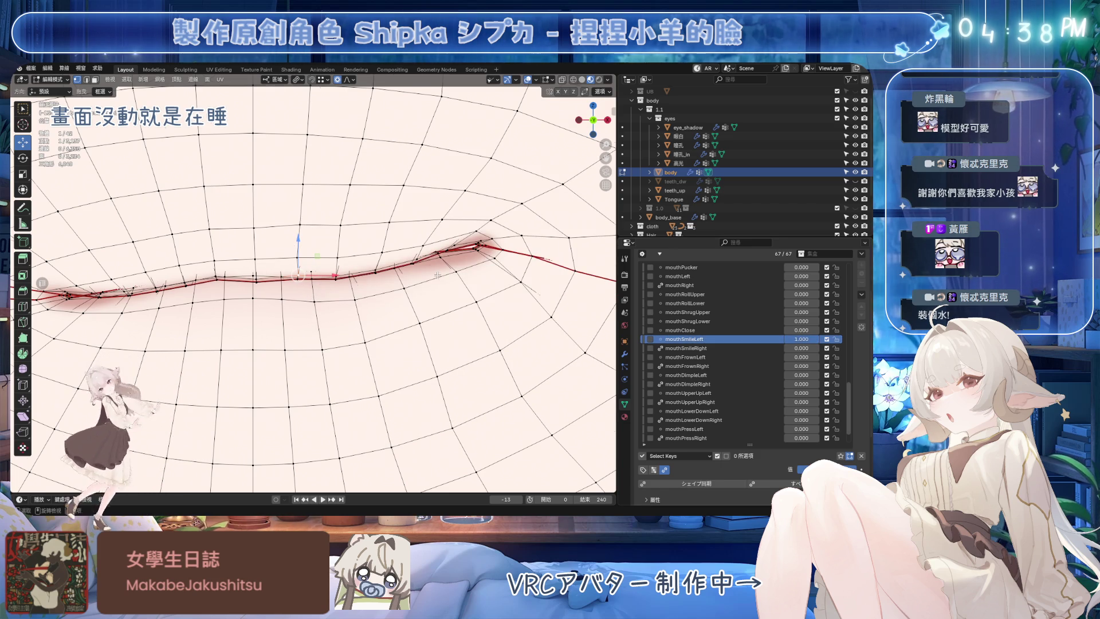
scroll(302, 251, "down", 5)
scroll(303, 251, "up", 5)
Step: Toggle mouthSmileLeft off and back to 1.0 to compare, cancelling further lip moves
mouse_move(816, 338)
left_mouse_down()
mouse_move(787, 338)
mouse_move(820, 374)
mouse_move(786, 376)
left_mouse_up()
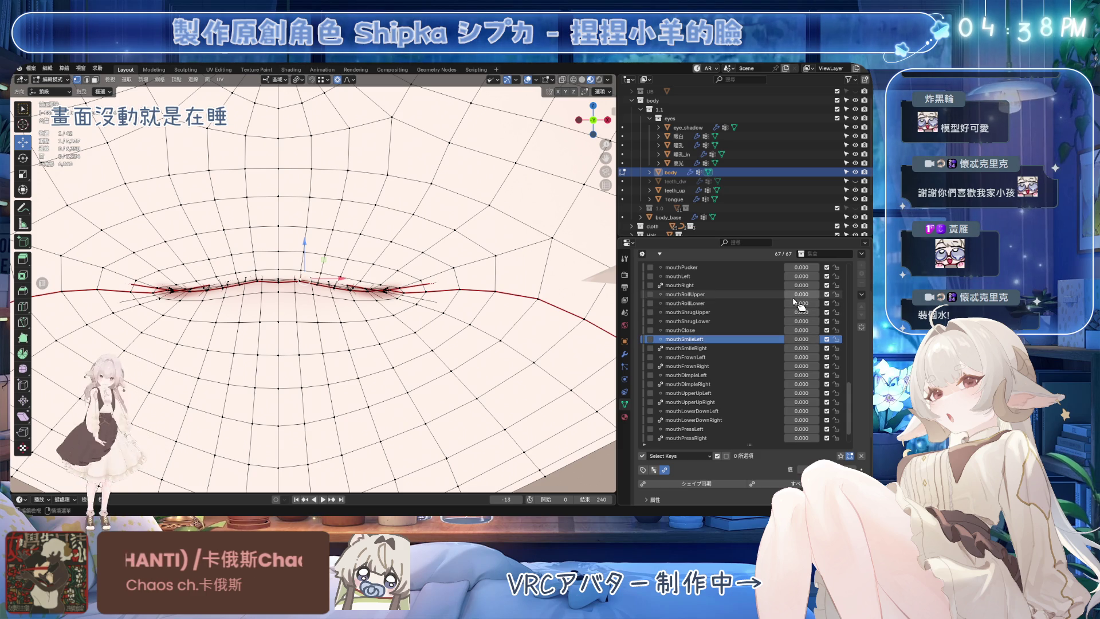
left_click_drag(787, 340, 821, 339)
middle_click_drag(516, 283, 461, 257)
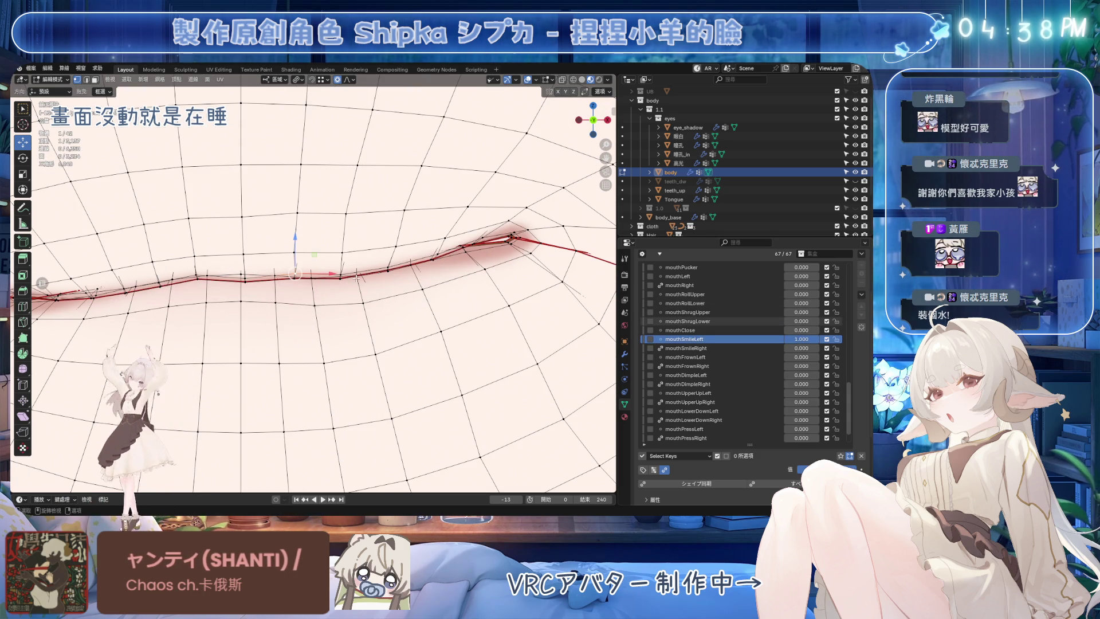
key("g")
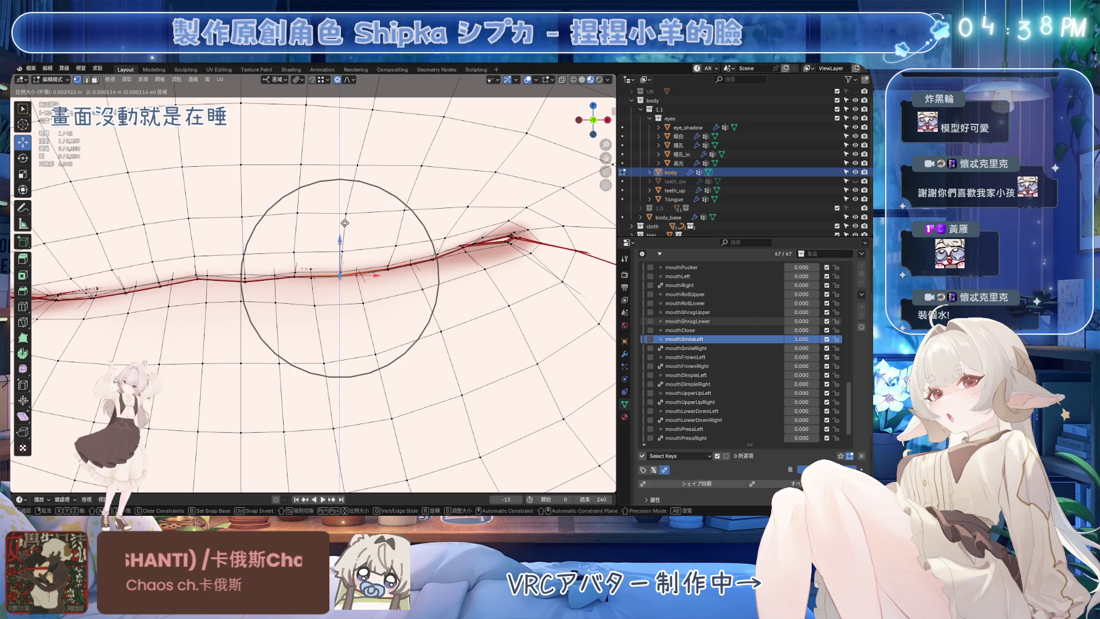
key("Escape")
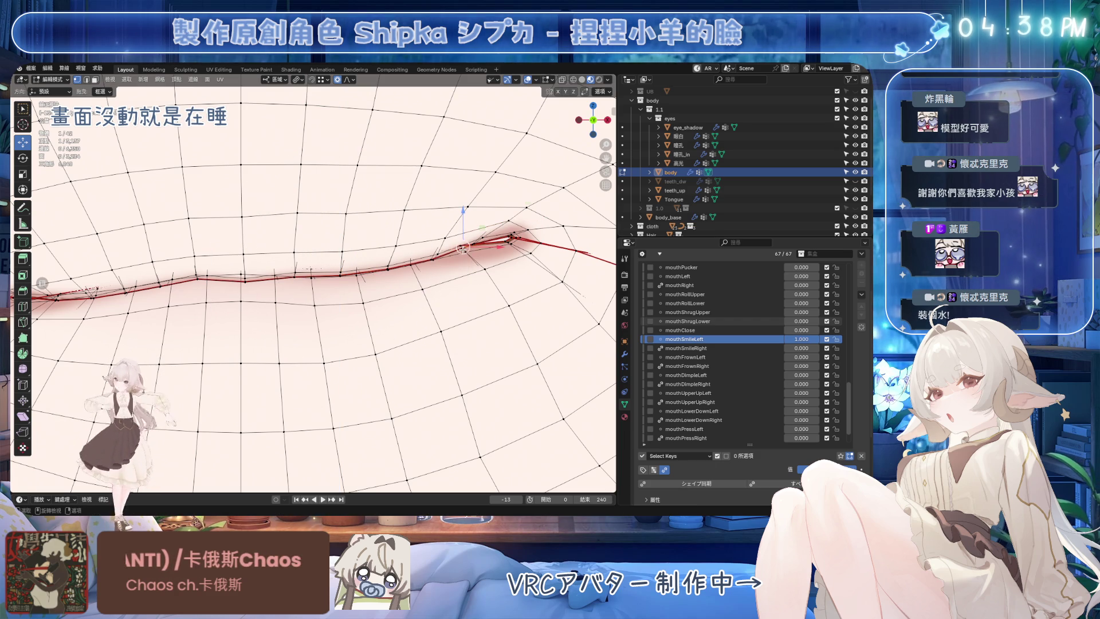
key("g")
Step: Move the mouth vertices with soft falloff and toggle mouthSmileLeft to compare the result
key("Escape")
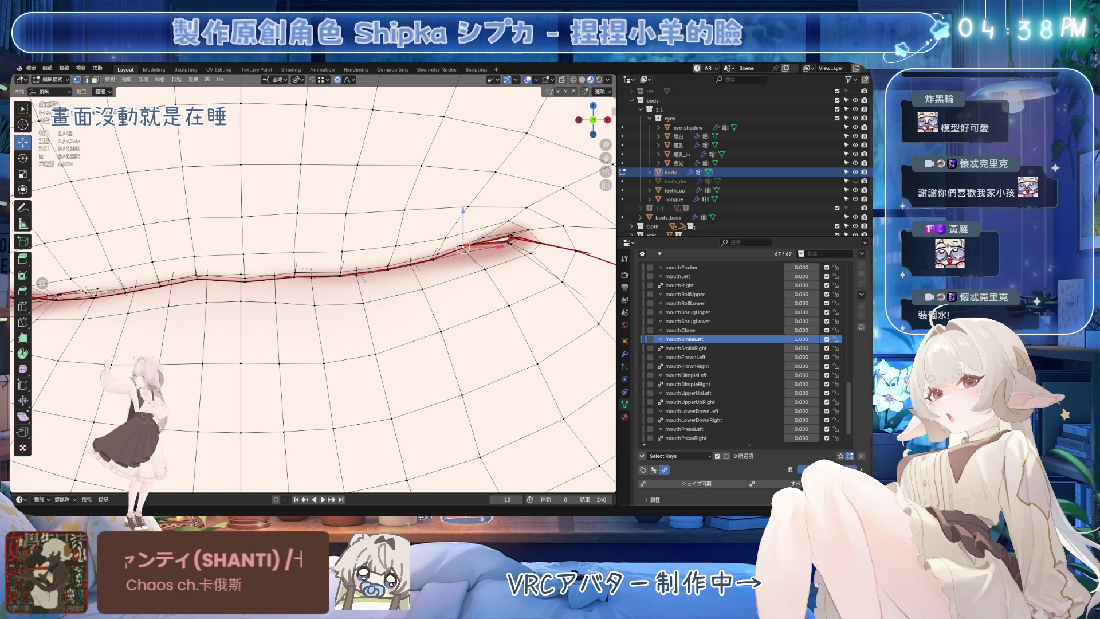
middle_click_drag(309, 268, 378, 280, "shift")
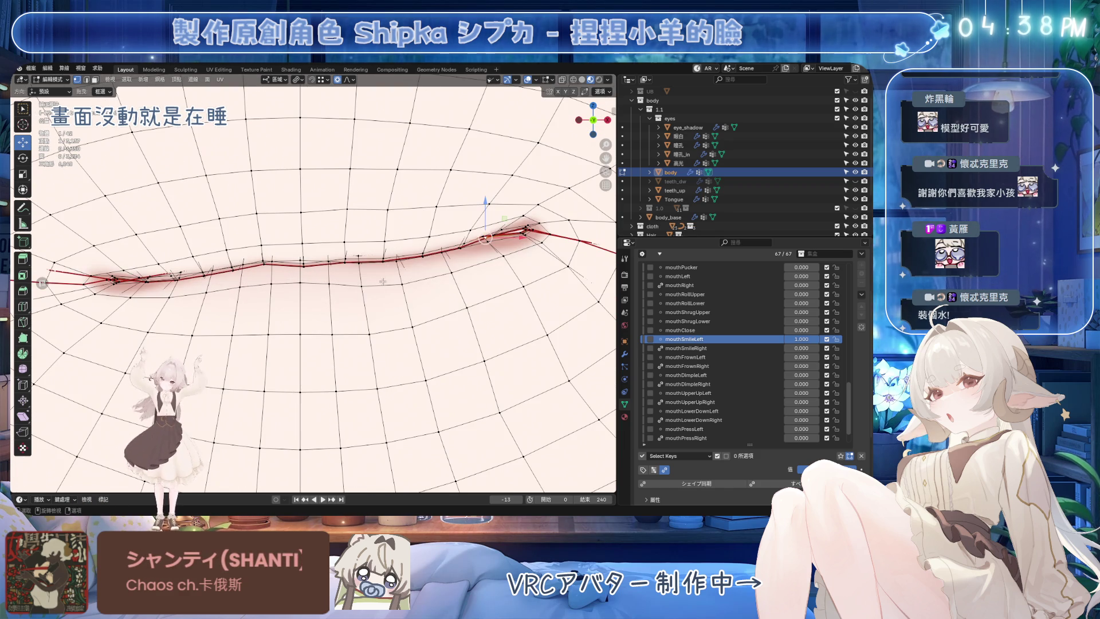
key("g")
scroll(429, 275, "down", 3)
left_click(449, 268)
middle_click_drag(449, 268, 412, 258)
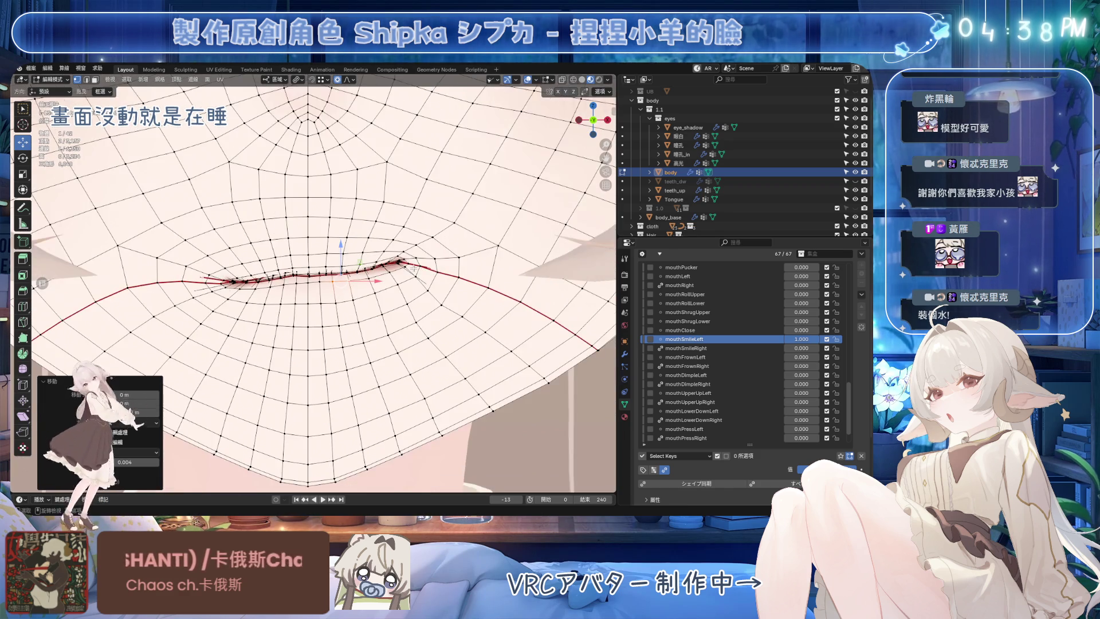
left_click_drag(816, 339, 774, 341)
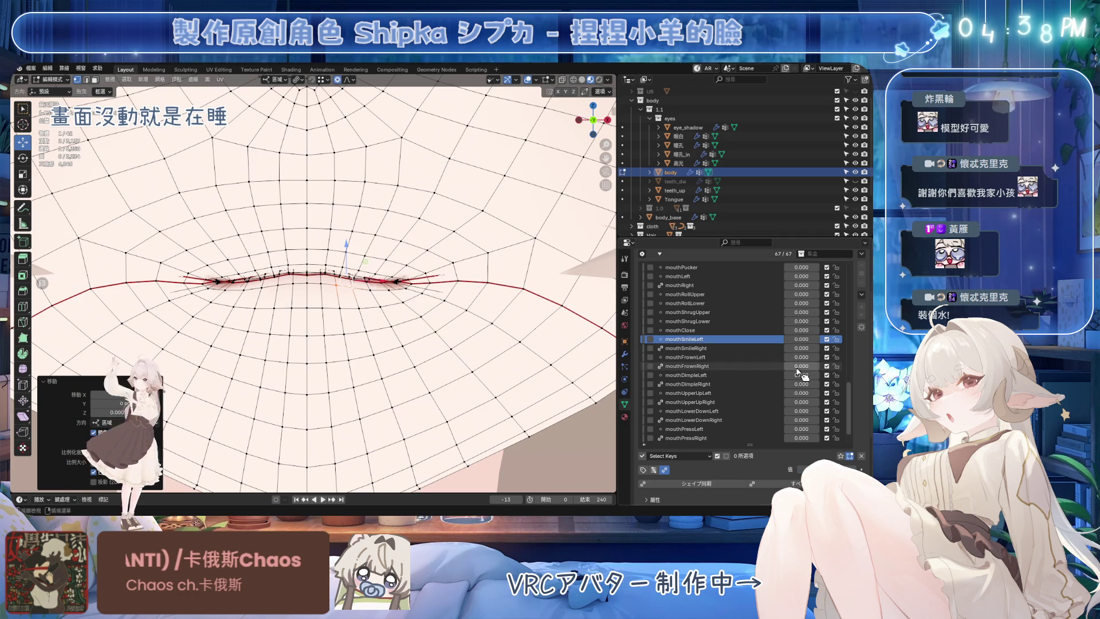
left_click_drag(801, 375, 851, 344)
scroll(460, 261, "up", 3)
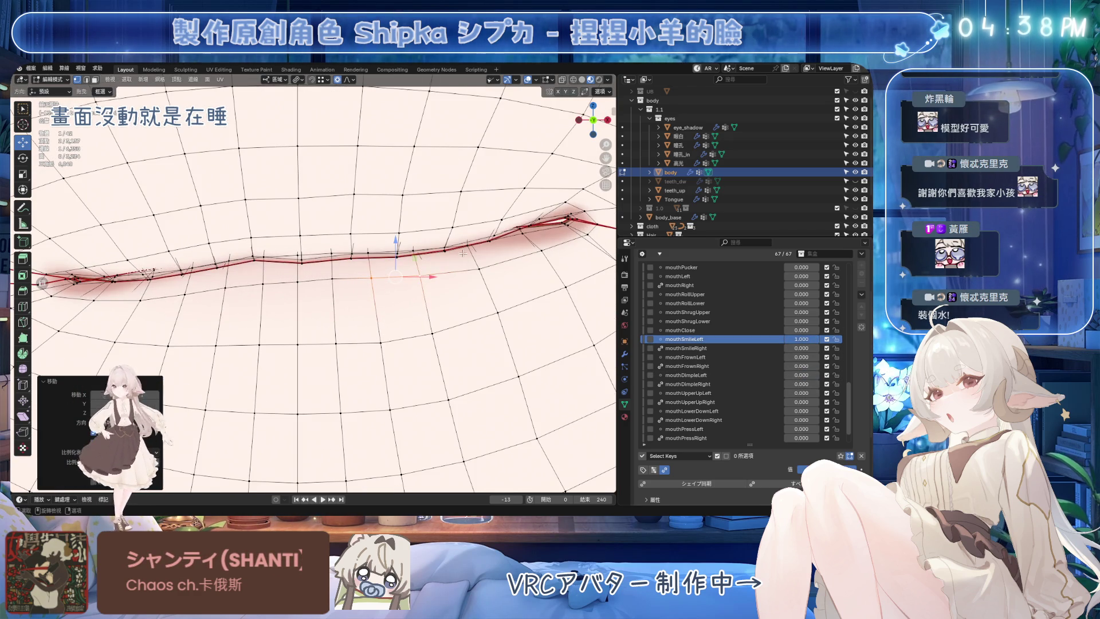
Step: Reshape two more lip vertices with proportional moves and scrub mouthSmileLeft to check the blend
middle_click_drag(491, 231, 286, 274)
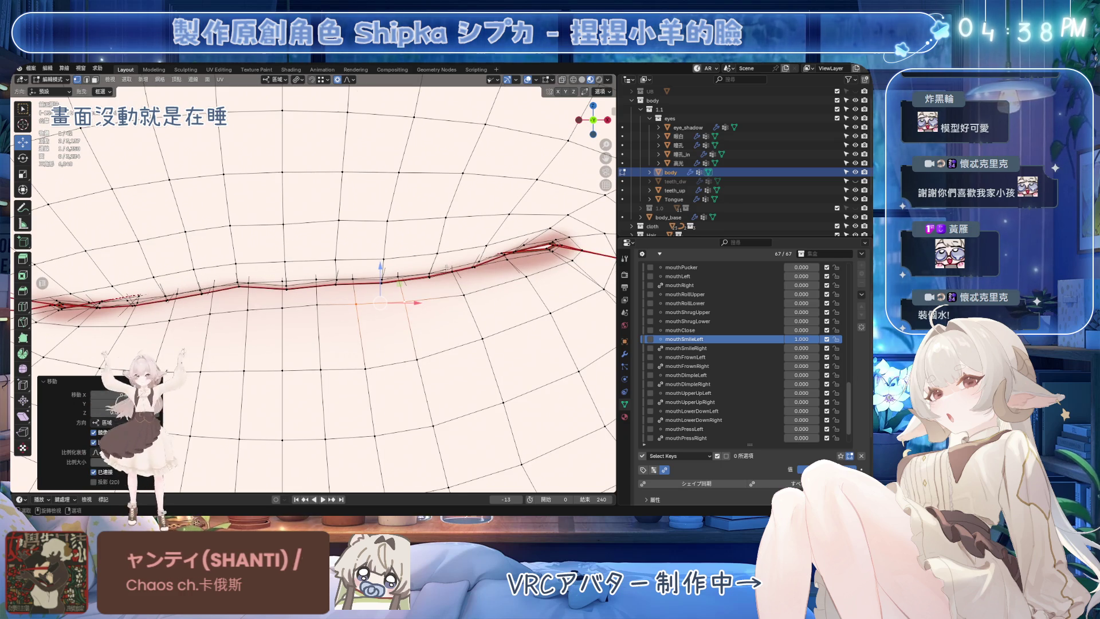
left_click(475, 269)
key("g")
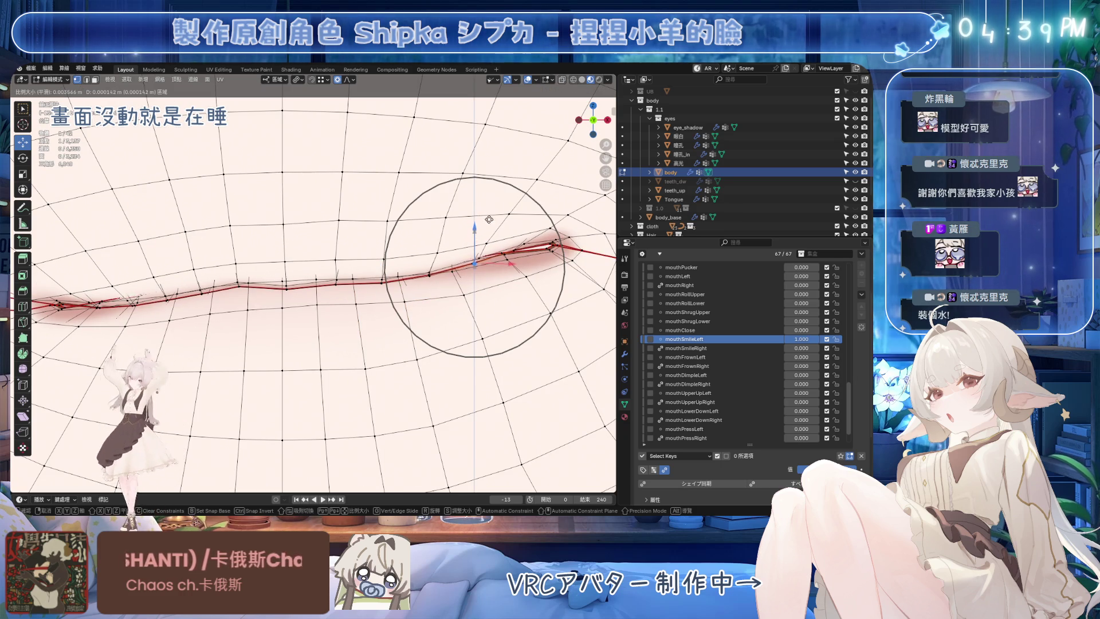
left_click(455, 222)
left_click(382, 279)
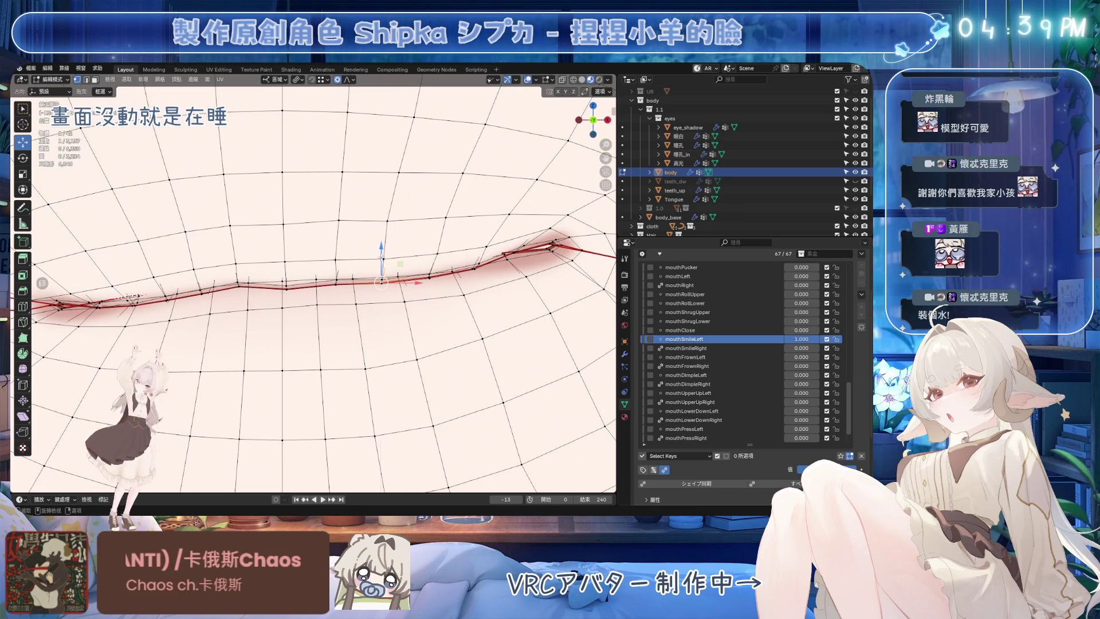
key("g")
left_click(382, 278)
mouse_move(802, 338)
left_mouse_down()
mouse_move(757, 339)
mouse_move(817, 338)
left_mouse_up()
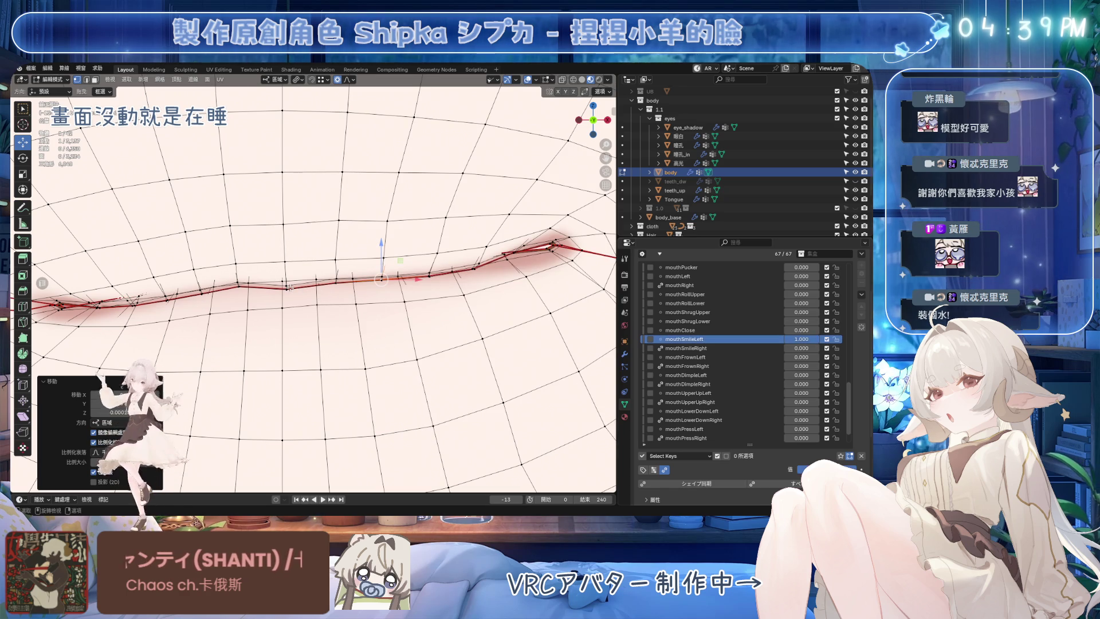
Step: Apply several more soft-falloff moves along the lip line of mouthSmileLeft
left_click(284, 260)
key("g")
scroll(370, 255, "down", 3)
left_click(310, 288)
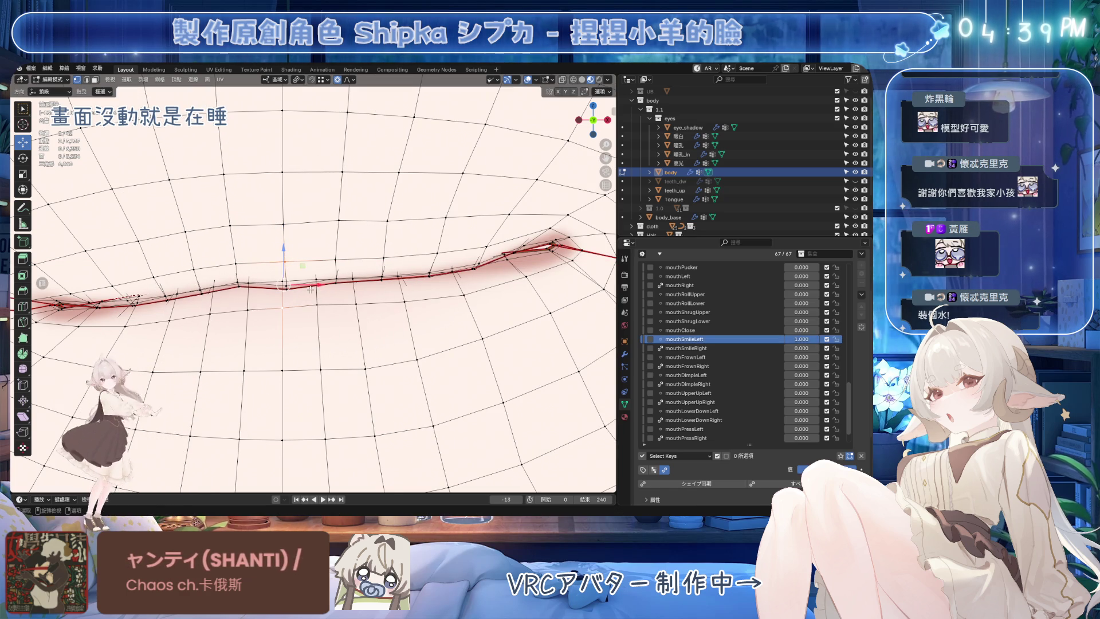
key("g")
scroll(355, 282, "down", 3)
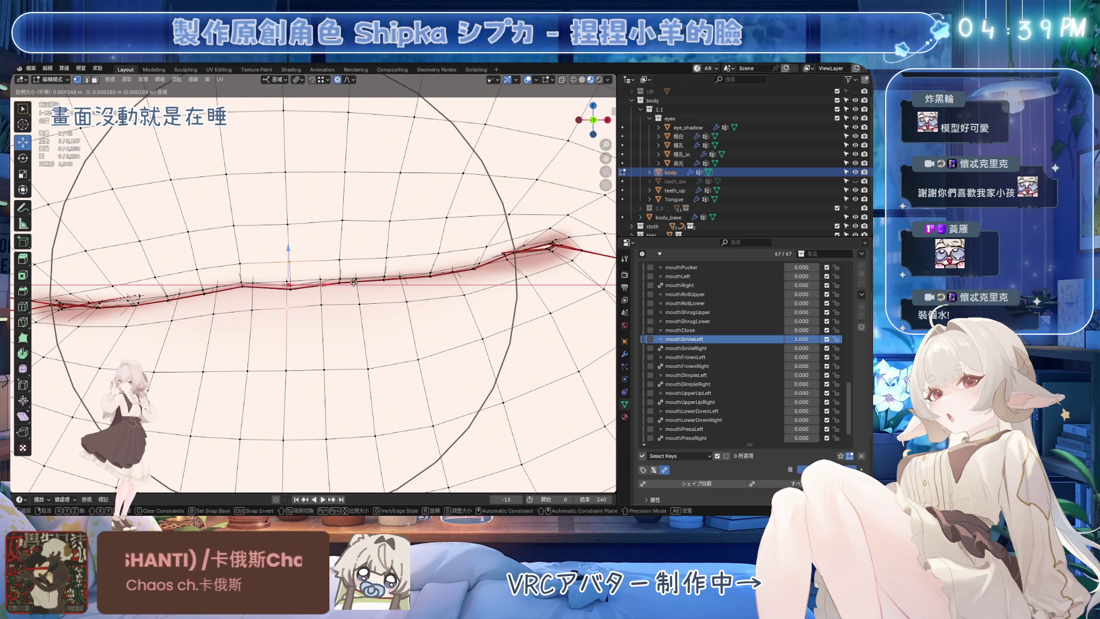
left_click(353, 283)
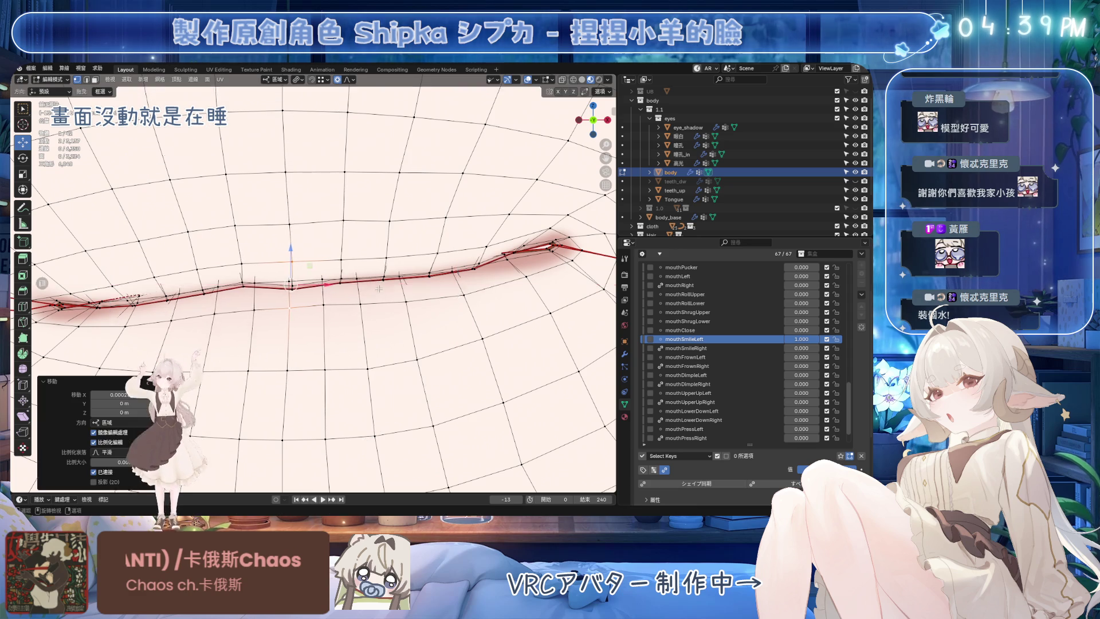
scroll(379, 301, "down", 3)
scroll(317, 326, "up", 1)
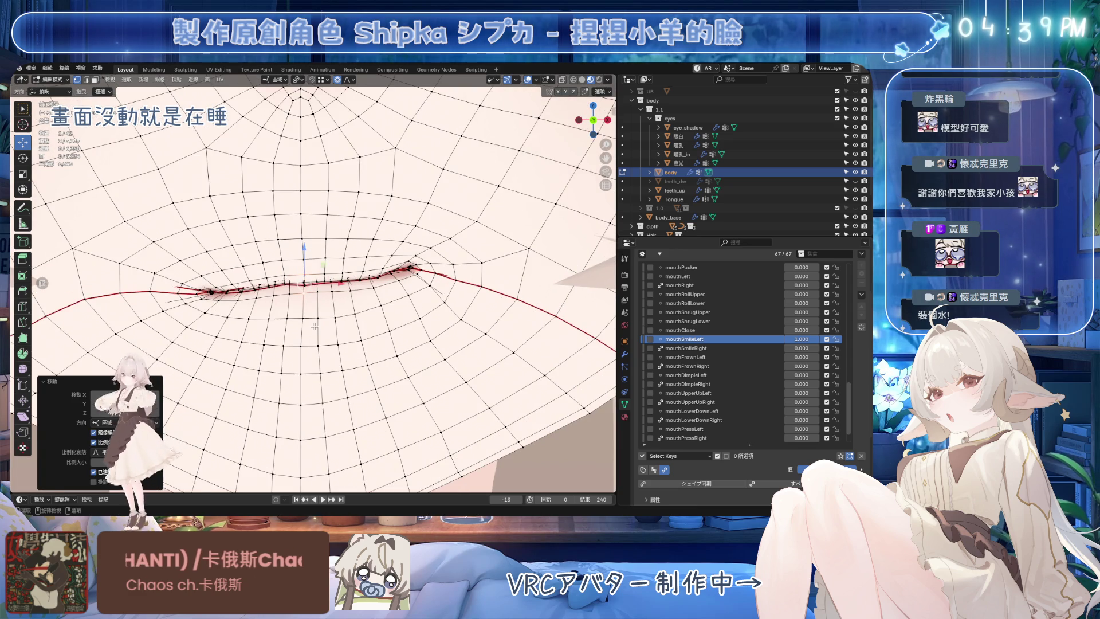
scroll(315, 325, "up", 1)
key("g")
left_click(328, 359)
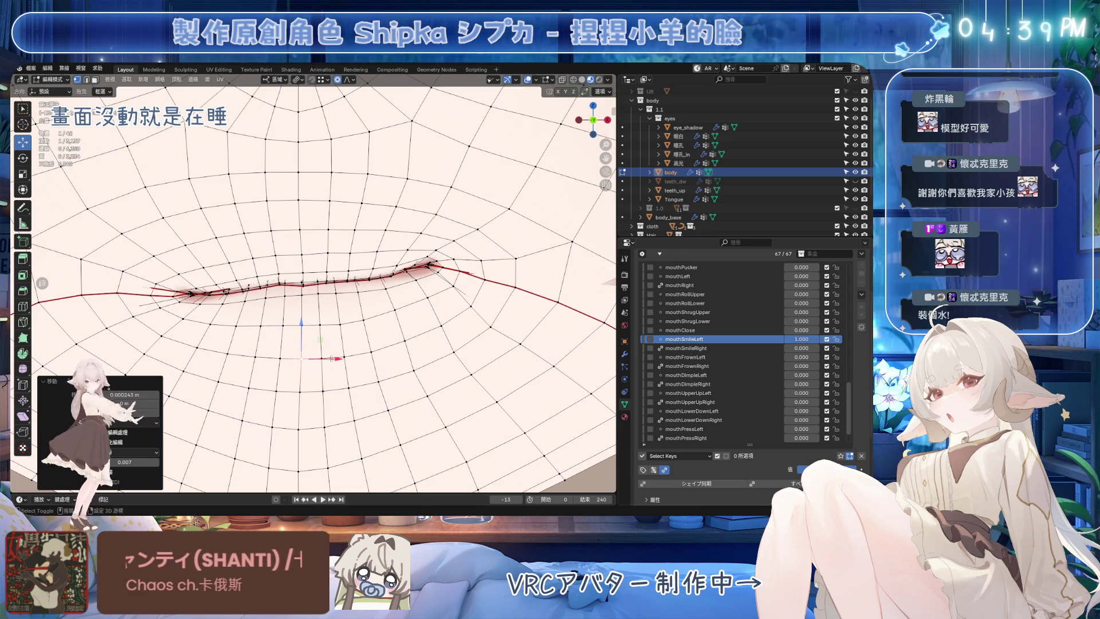
Step: Undo the last move, make a final lip adjustment, hide the wireframe overlay and save
key("ctrl+z")
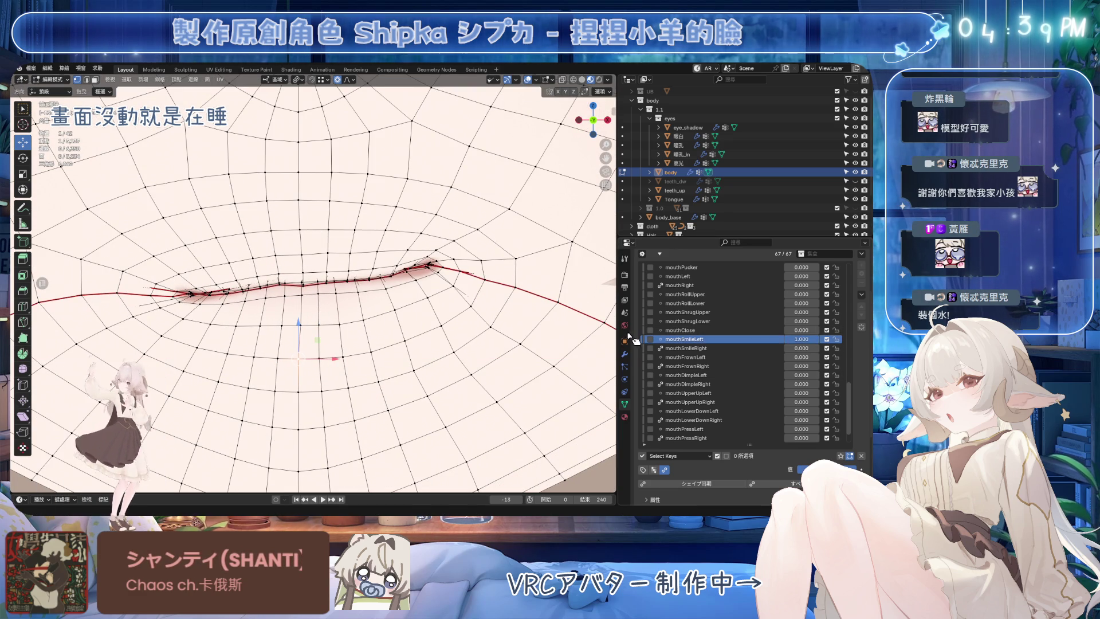
left_click_drag(801, 339, 782, 339)
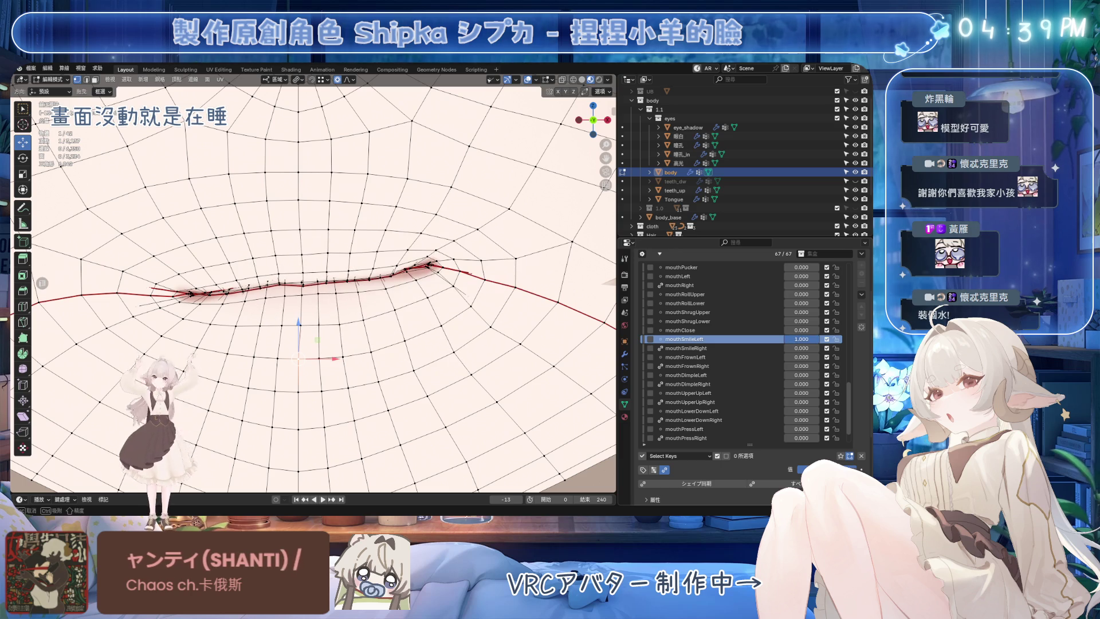
key("Escape")
key("g")
scroll(378, 286, "up", 4)
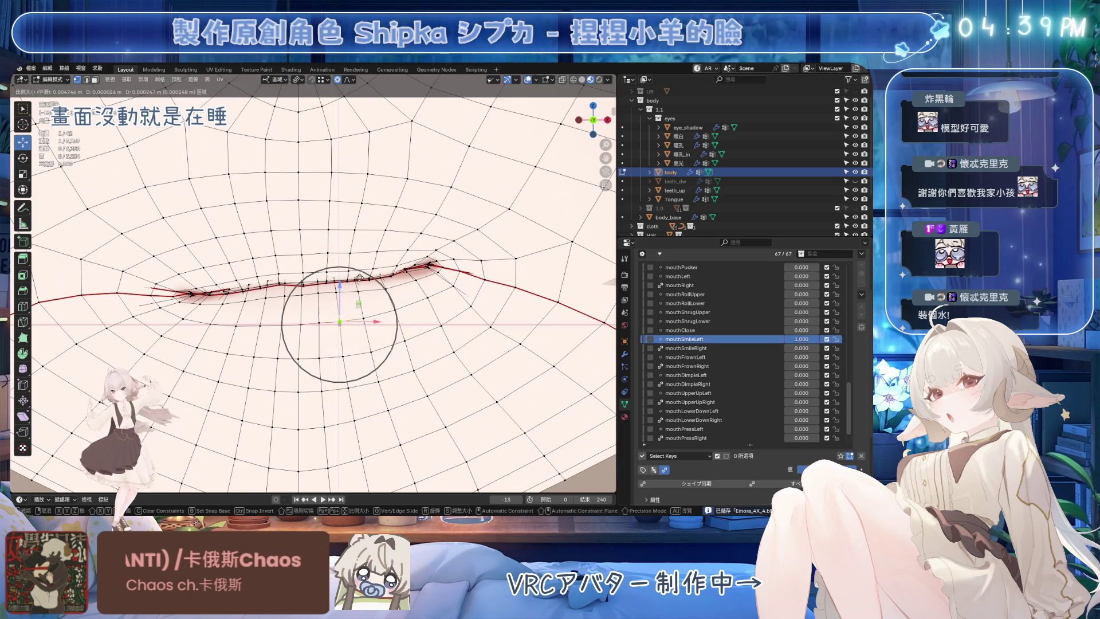
left_click(359, 277)
left_click_drag(808, 338, 824, 340)
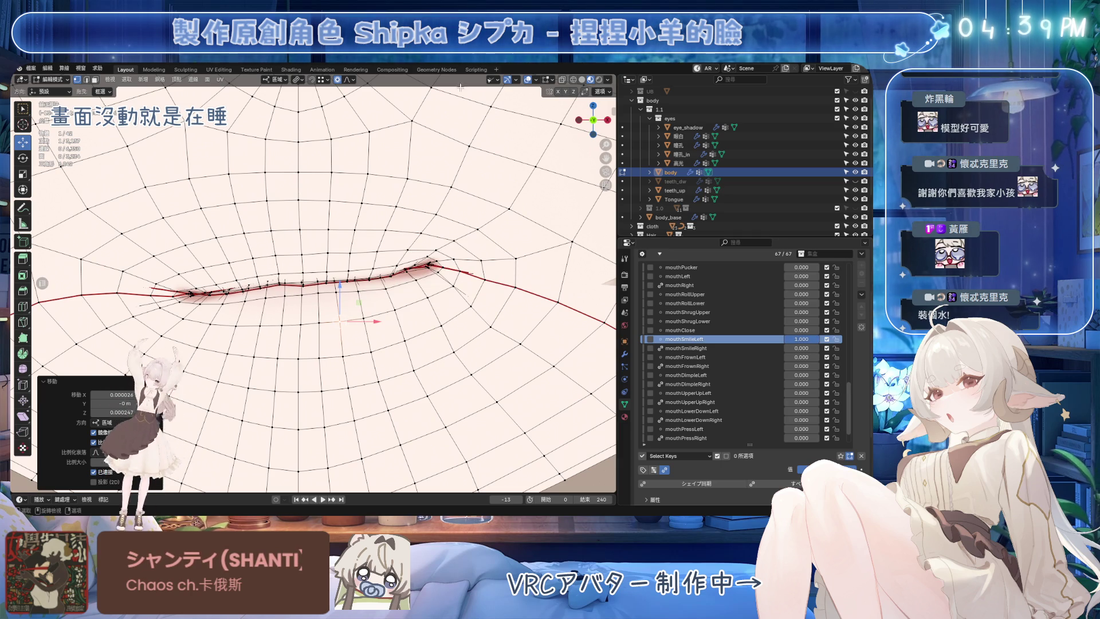
left_click(527, 79)
key("ctrl+s")
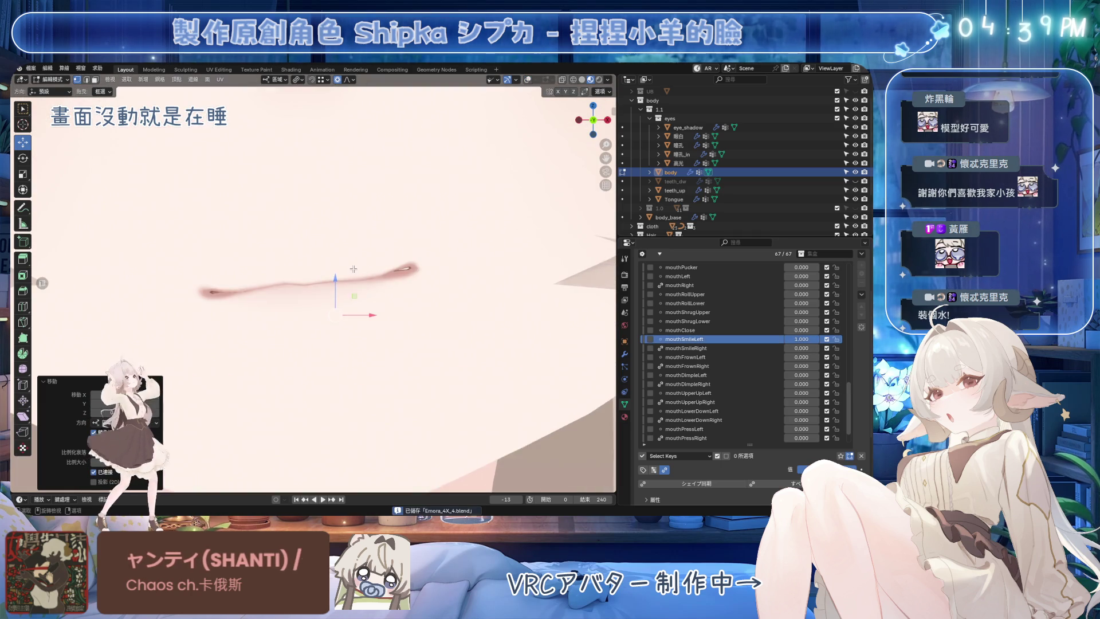
Step: Raise two lip-corner vertices vertically with proportional falloff in mouthSmileLeft and save
left_click(416, 264)
key("g")
key("z")
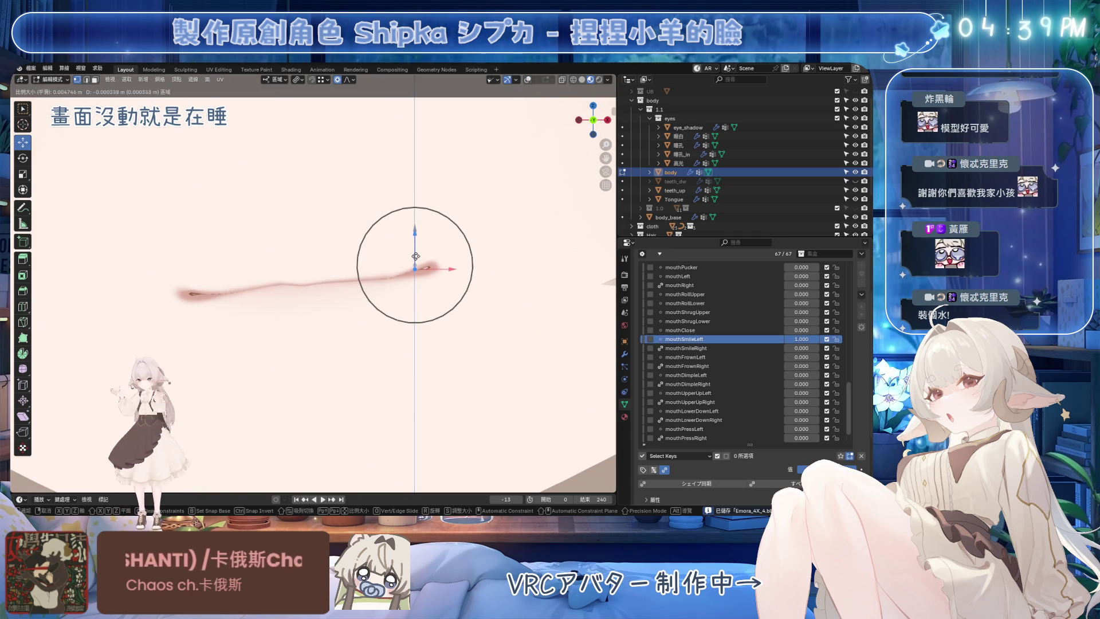
left_click(417, 250)
left_click(348, 281)
key("g")
key("z")
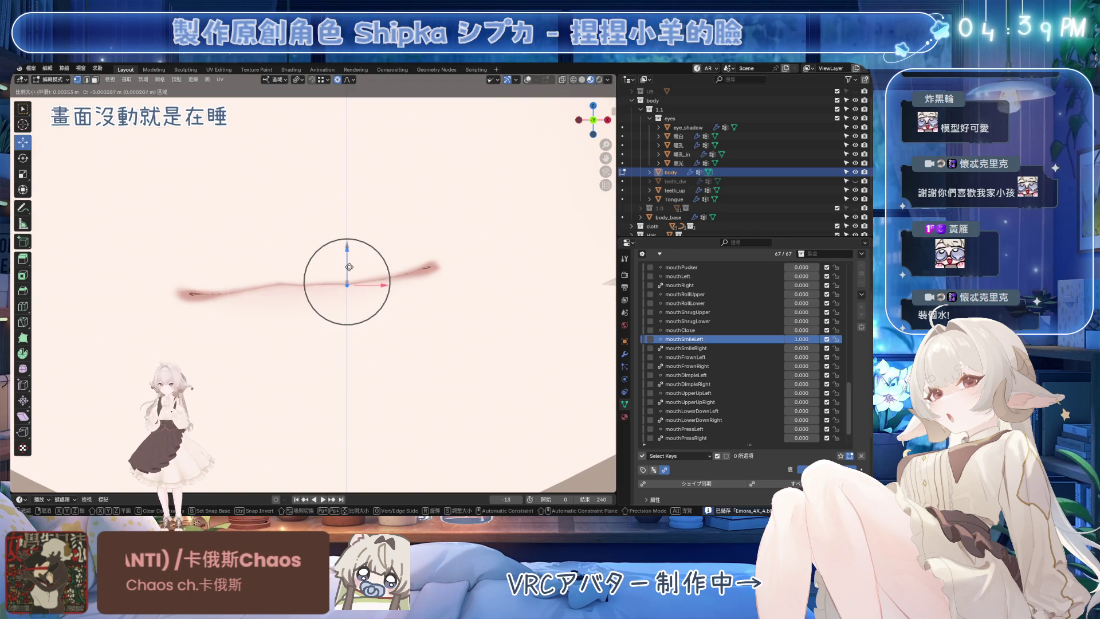
scroll(348, 267, "down", 2)
scroll(348, 266, "down", 2)
left_click(349, 267)
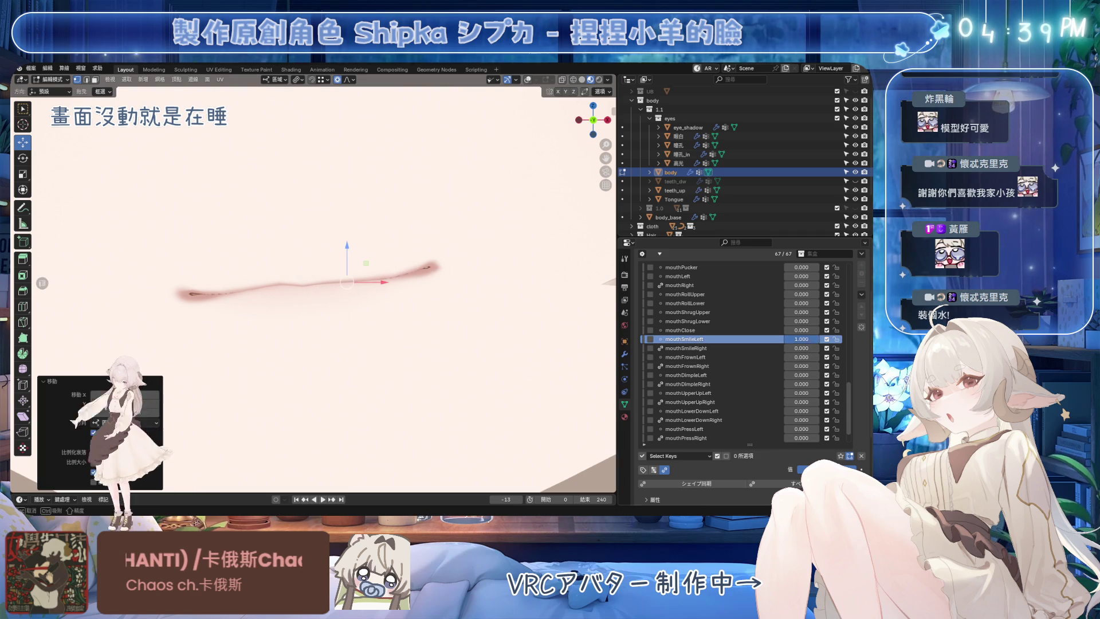
left_click(372, 286)
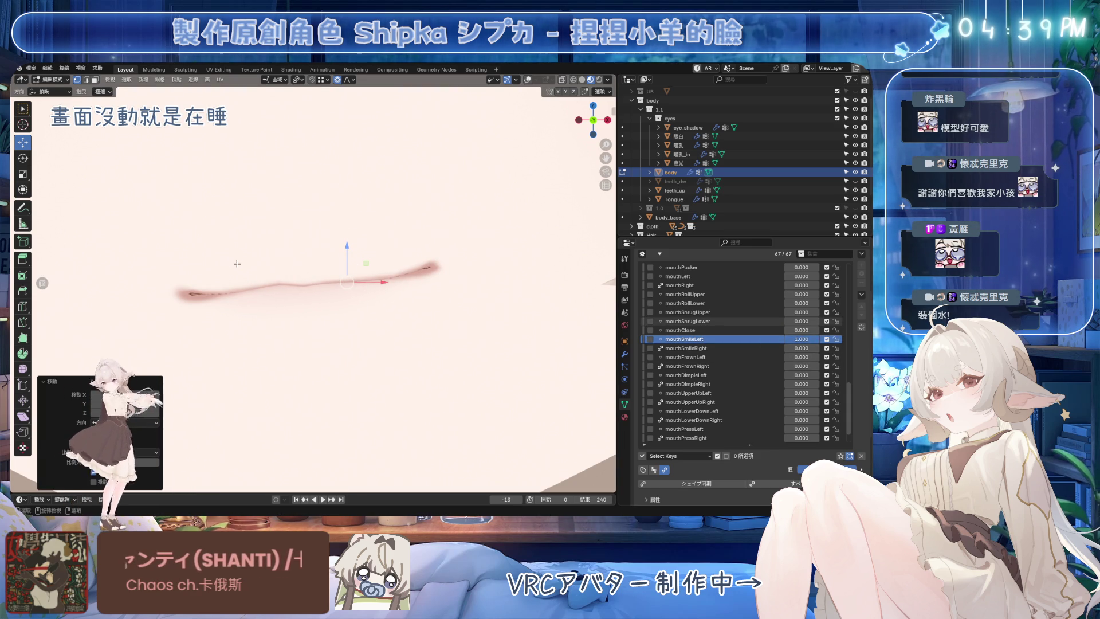
scroll(204, 261, "down", 4)
scroll(249, 280, "up", 2)
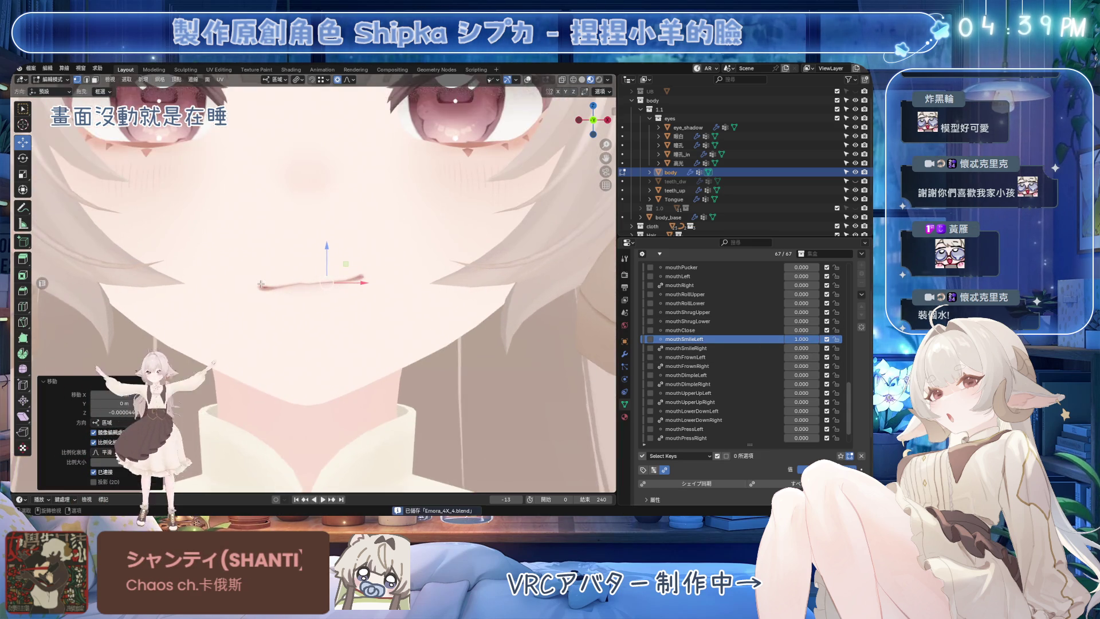
key("ctrl+s")
Step: Test mouthSmileLeft at various strengths, nudge the corner up, make mouthSmileRight active and save
left_click_drag(801, 338, 774, 339)
mouse_move(801, 375)
left_mouse_down()
mouse_move(834, 375)
mouse_move(773, 375)
left_mouse_up()
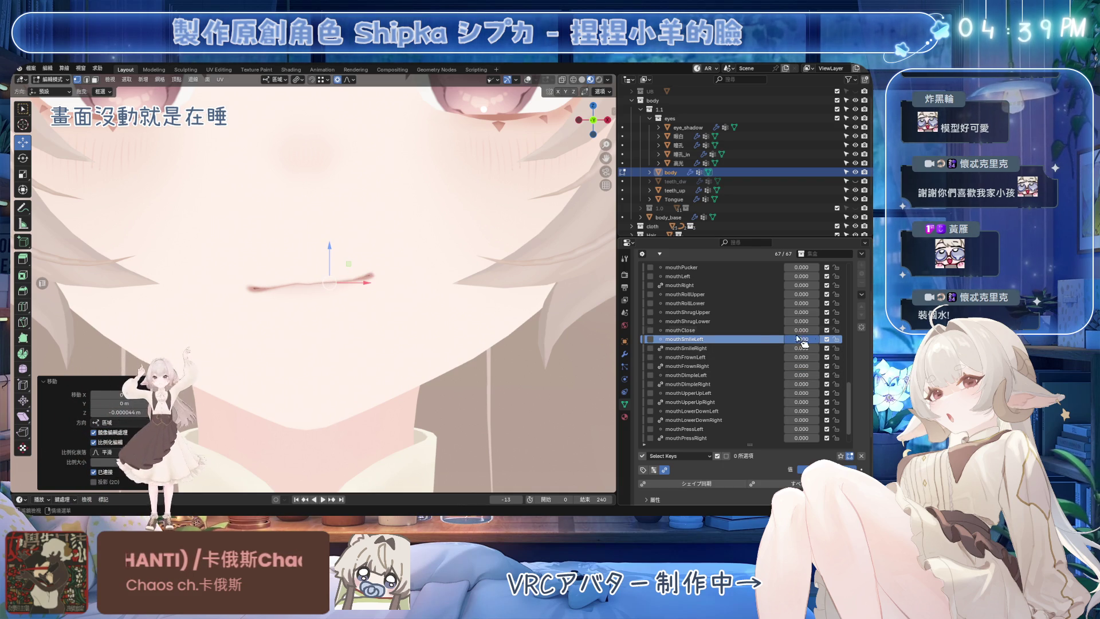
scroll(394, 276, "up", 5)
left_click_drag(361, 249, 359, 267)
scroll(360, 266, "down", 2)
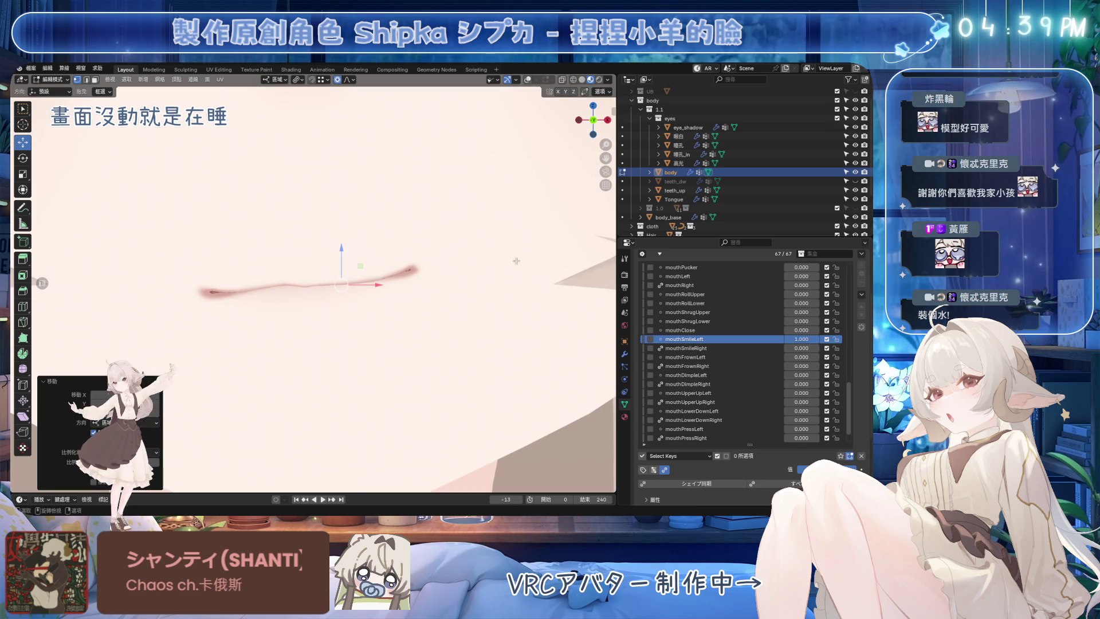
left_click_drag(801, 339, 825, 339)
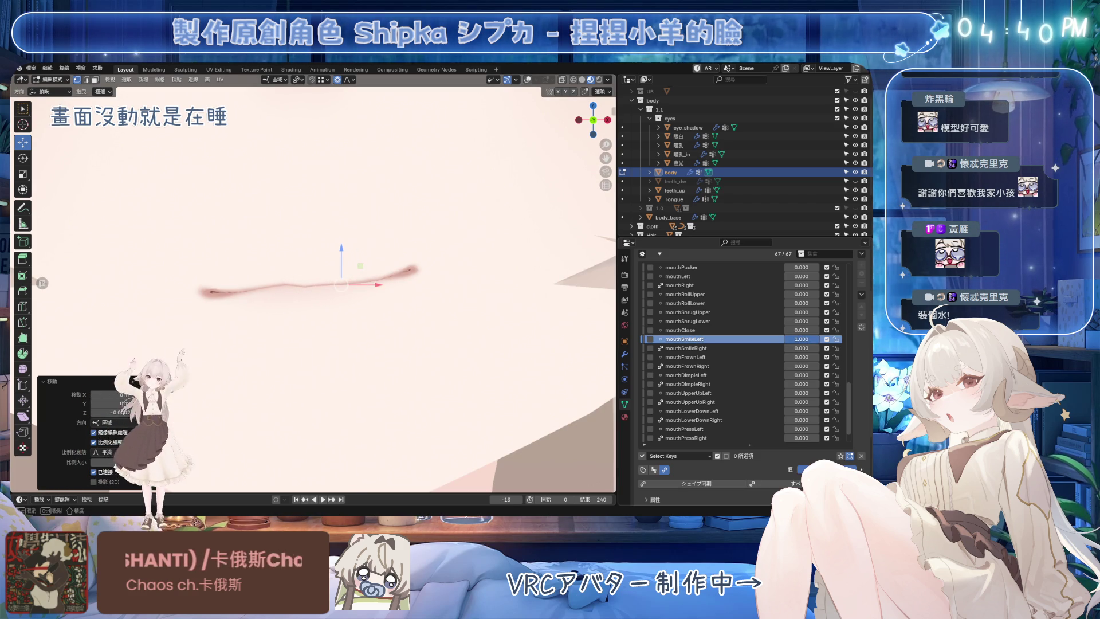
key("ctrl+s")
left_click(714, 348)
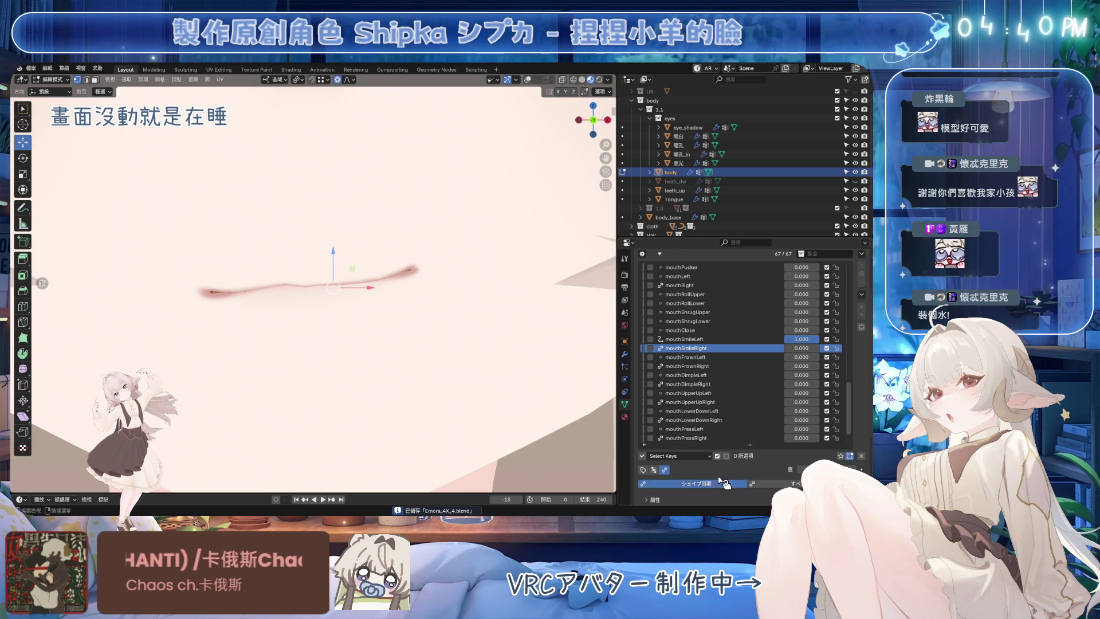
Step: Set mouthSmileRight to 1.0, reset the smiles, try the dimple keys, and view the face frontally
left_click_drag(801, 348, 817, 348)
scroll(344, 301, "down", 5)
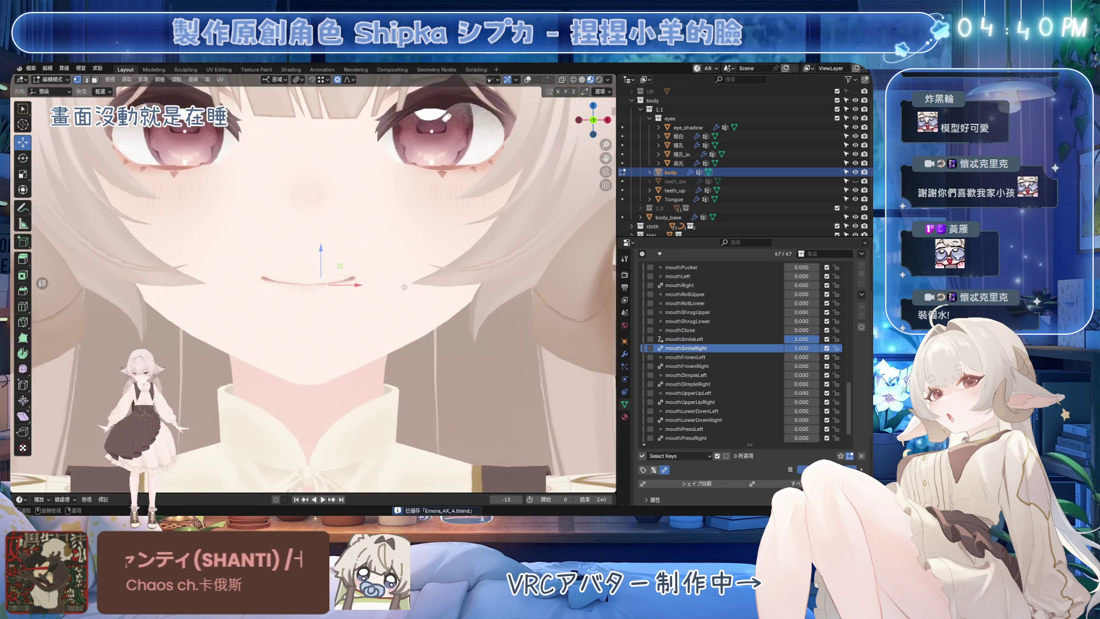
scroll(344, 301, "down", 3)
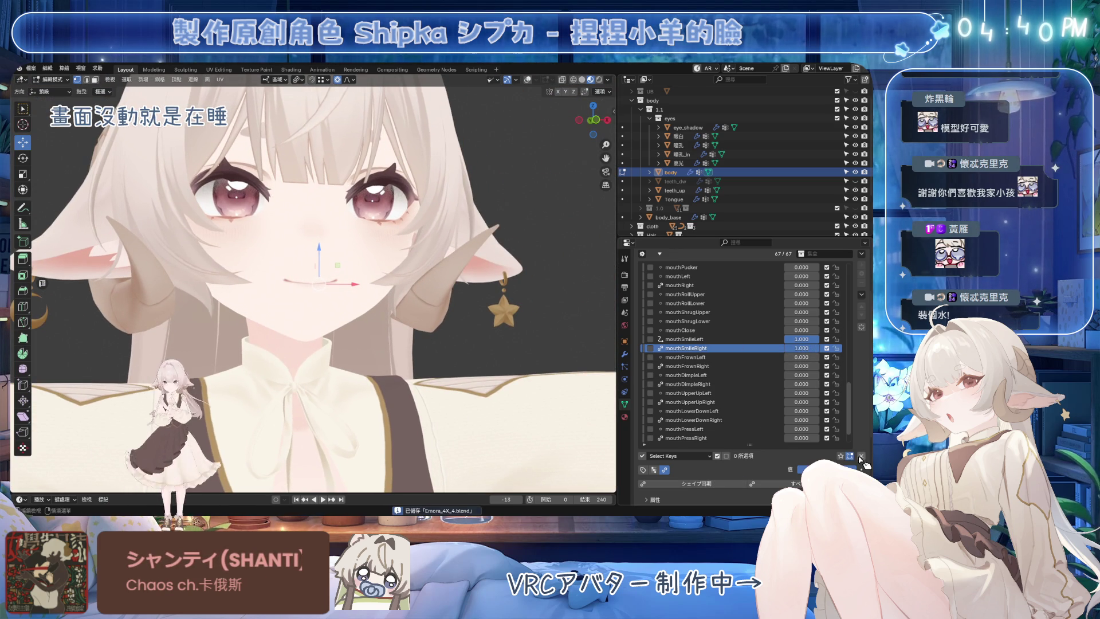
key("BackSpace")
key("BackSpace")
left_click_drag(801, 375, 825, 384)
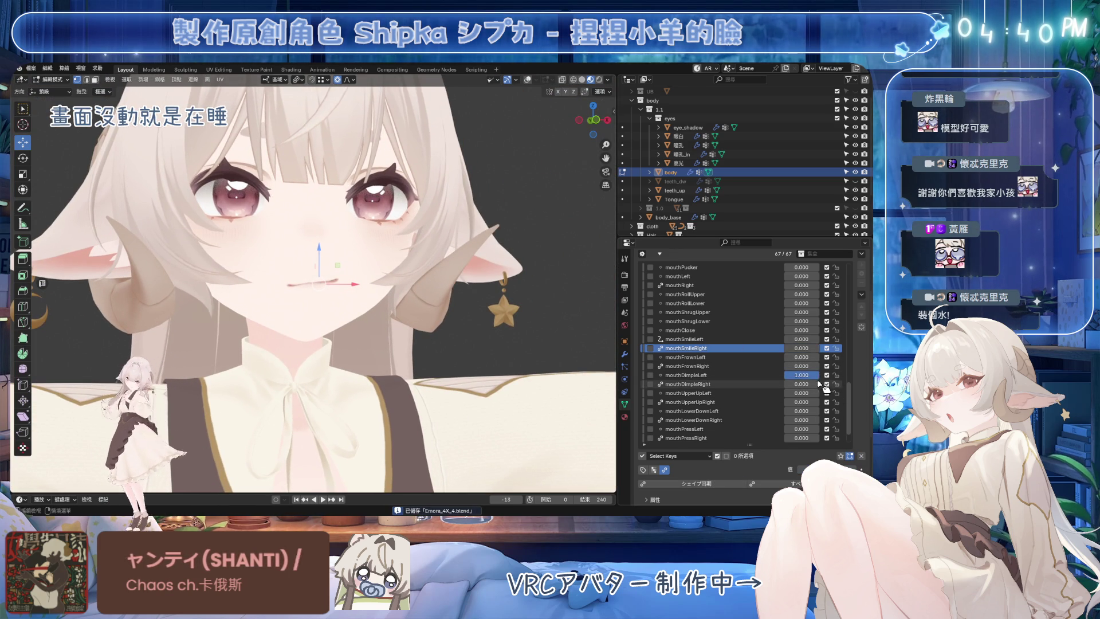
middle_click_drag(430, 318, 469, 321)
scroll(468, 321, "up", 2)
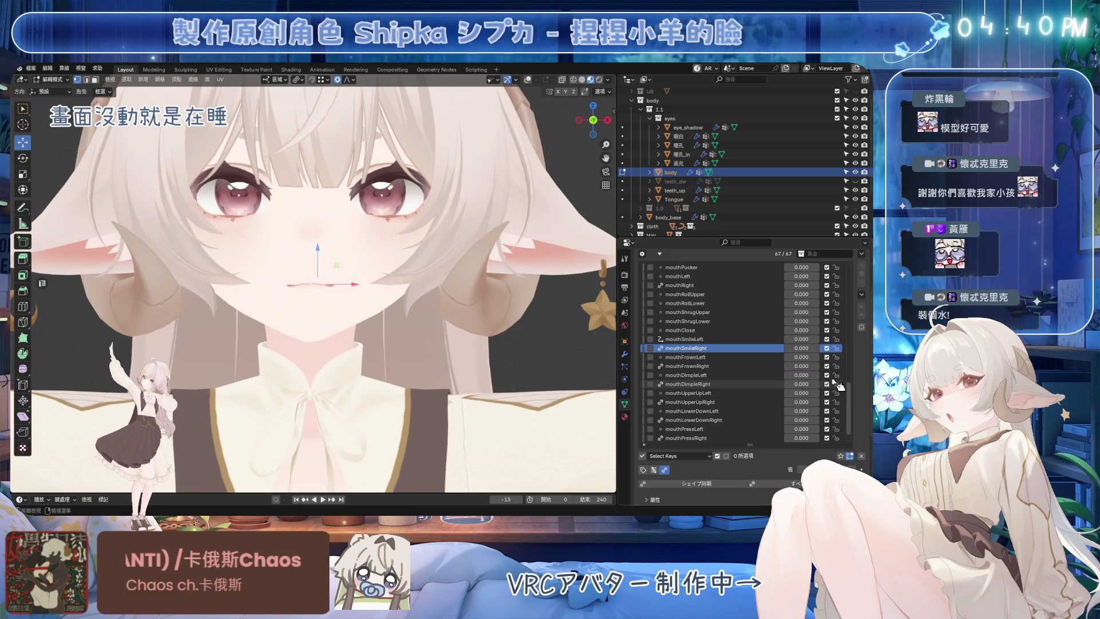
left_click_drag(804, 348, 826, 349)
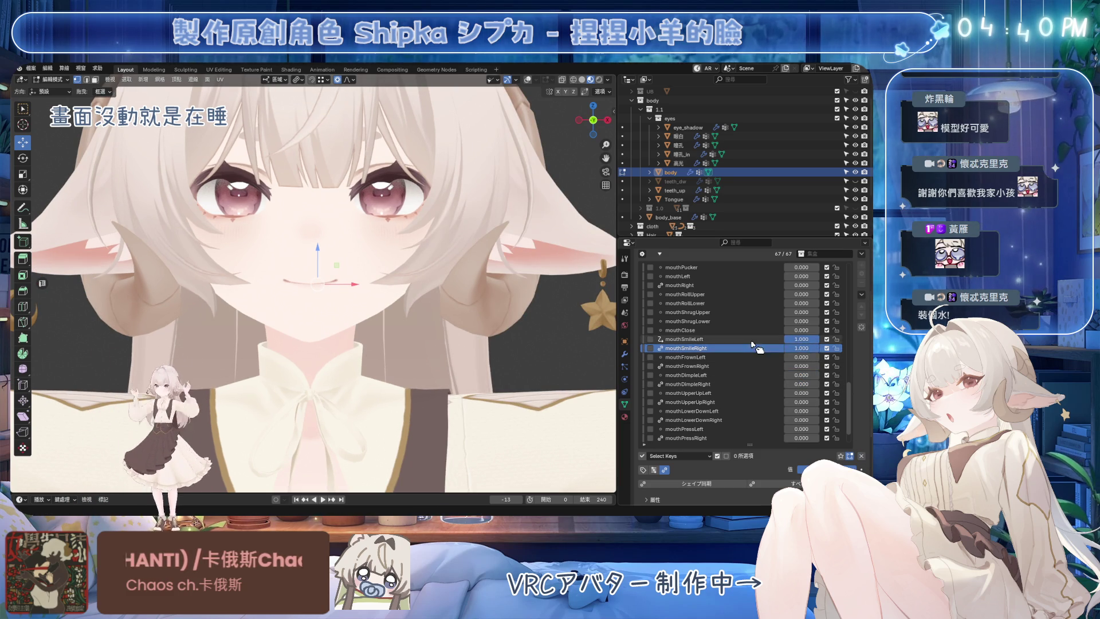
scroll(762, 297, "up", 2)
scroll(762, 296, "up", 2)
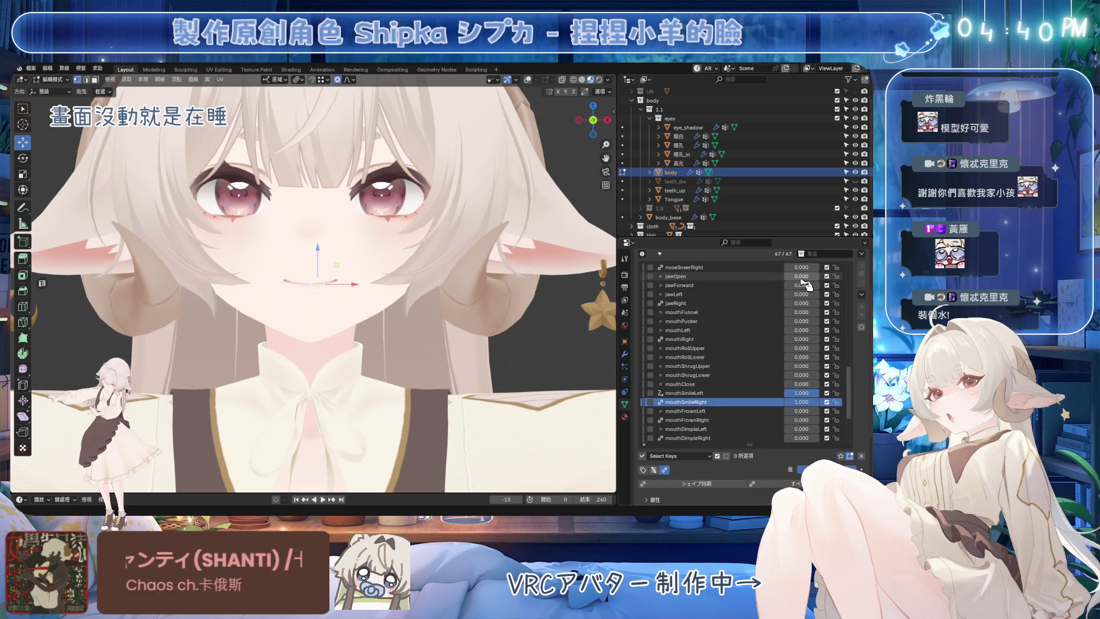
left_click_drag(804, 276, 825, 276)
scroll(313, 284, "up", 2)
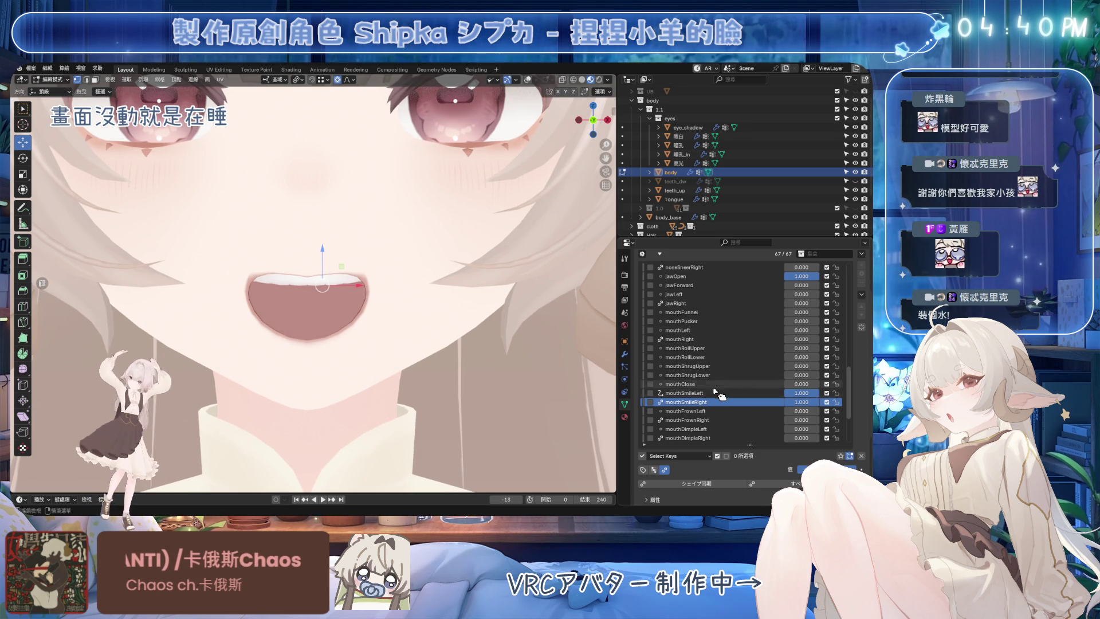
Step: With mouthSmileLeft active, show the wireframe and move the mouth vertices vertically
left_click(688, 392)
scroll(351, 259, "up", 2)
scroll(352, 259, "up", 1)
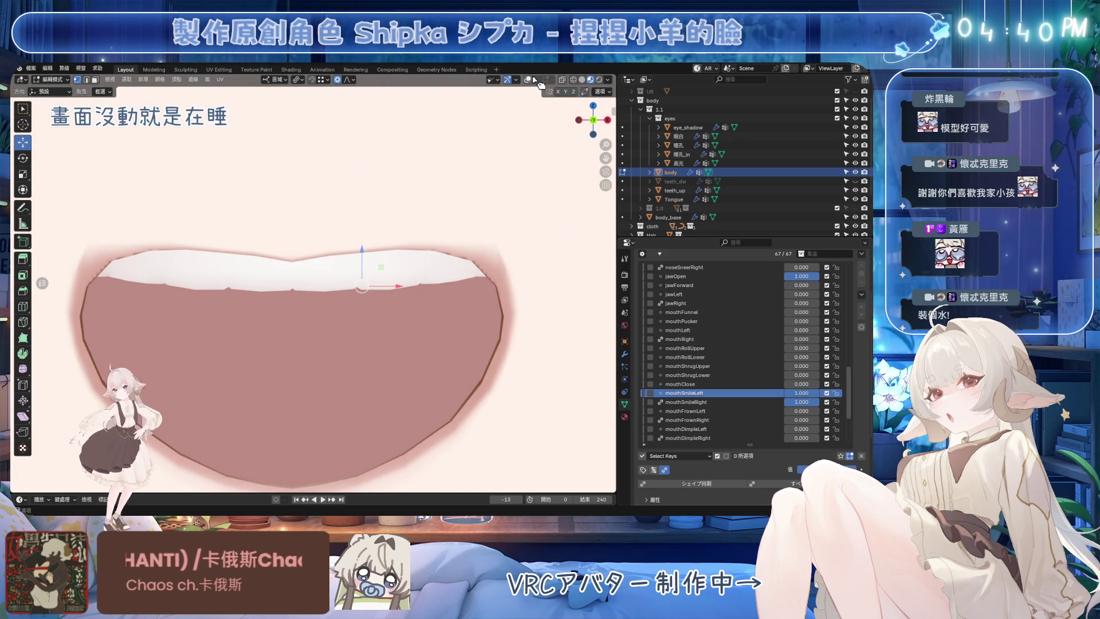
left_click(526, 80)
scroll(298, 232, "up", 1)
scroll(277, 188, "up", 1)
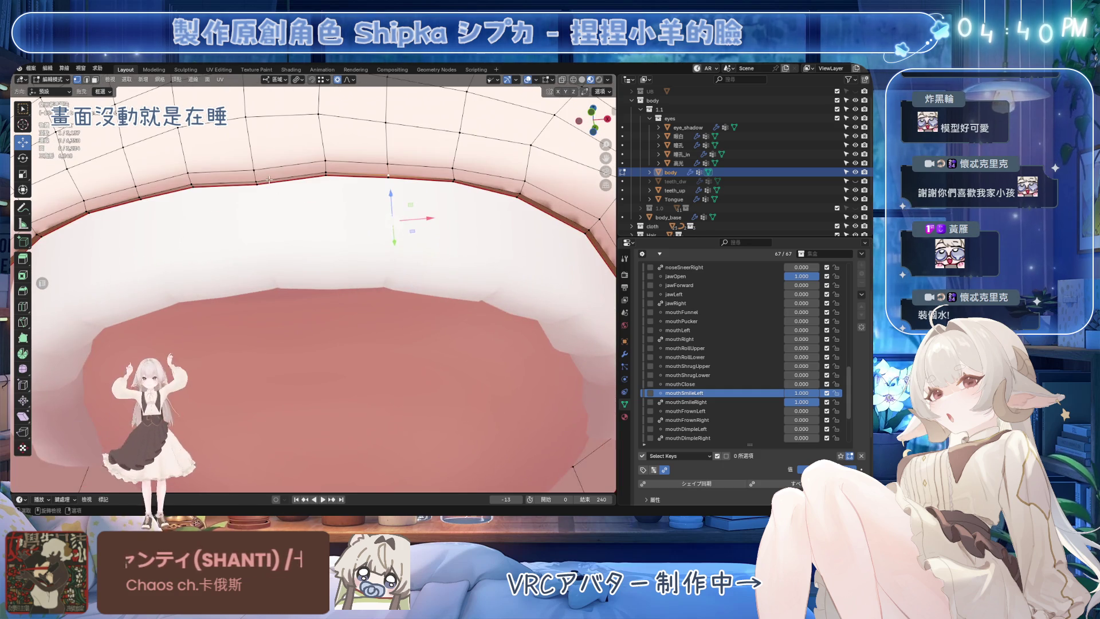
scroll(266, 184, "down", 1)
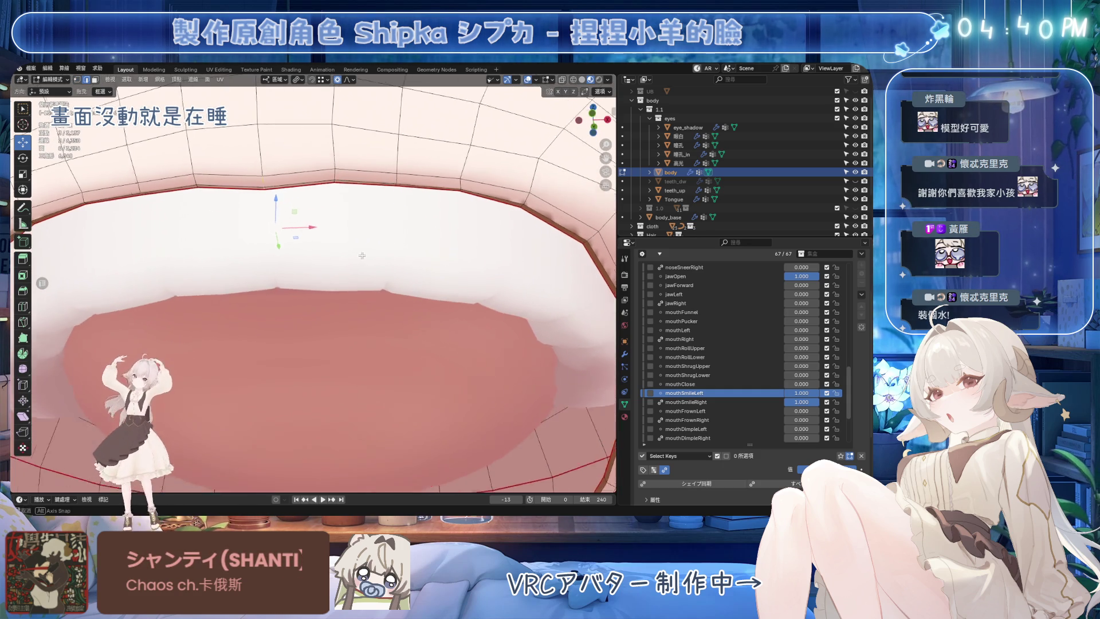
scroll(327, 223, "down", 1)
scroll(378, 270, "down", 1)
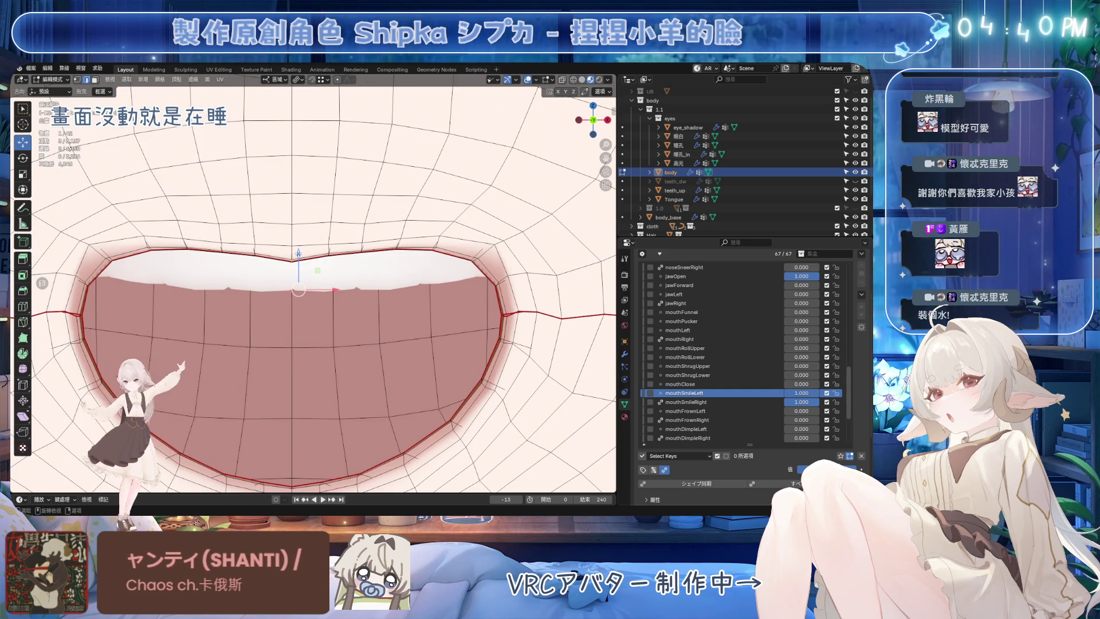
left_click_drag(298, 254, 301, 232)
left_click(303, 216)
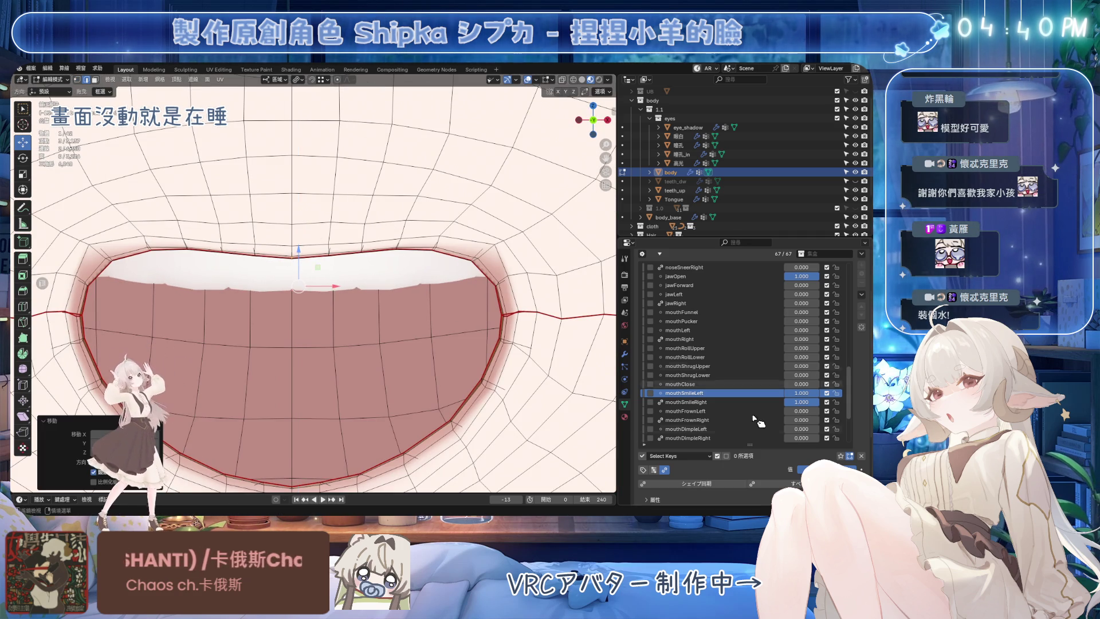
Step: Select lip vertices while viewing mouthSmileRight, then return to mouthSmileLeft for a vertical move
left_click(713, 401)
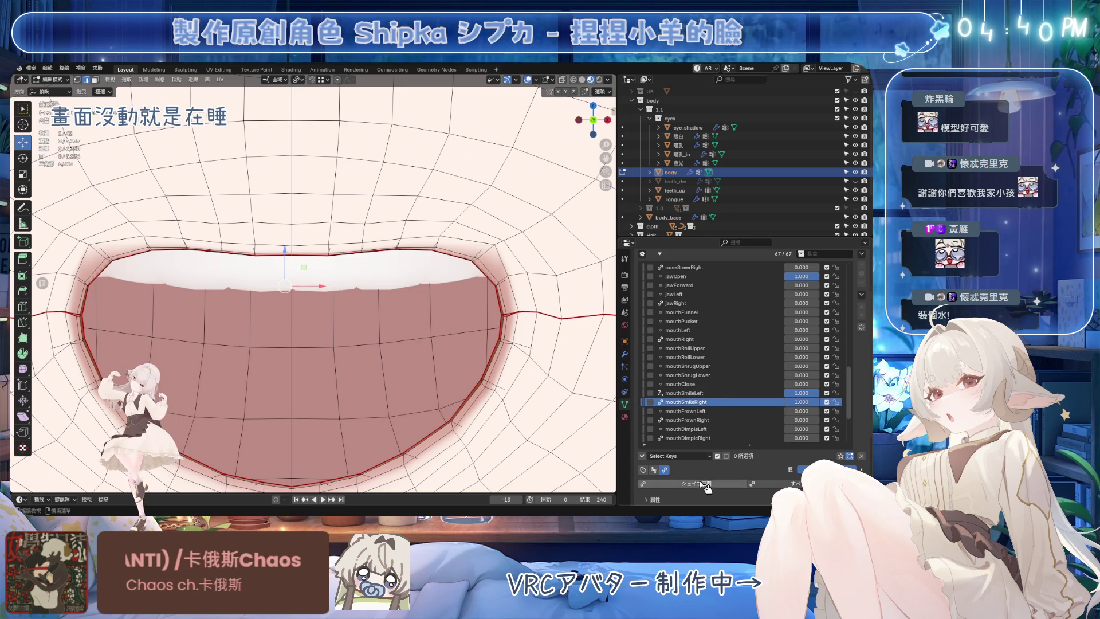
scroll(310, 285, "up", 3)
middle_click_drag(309, 284, 309, 258)
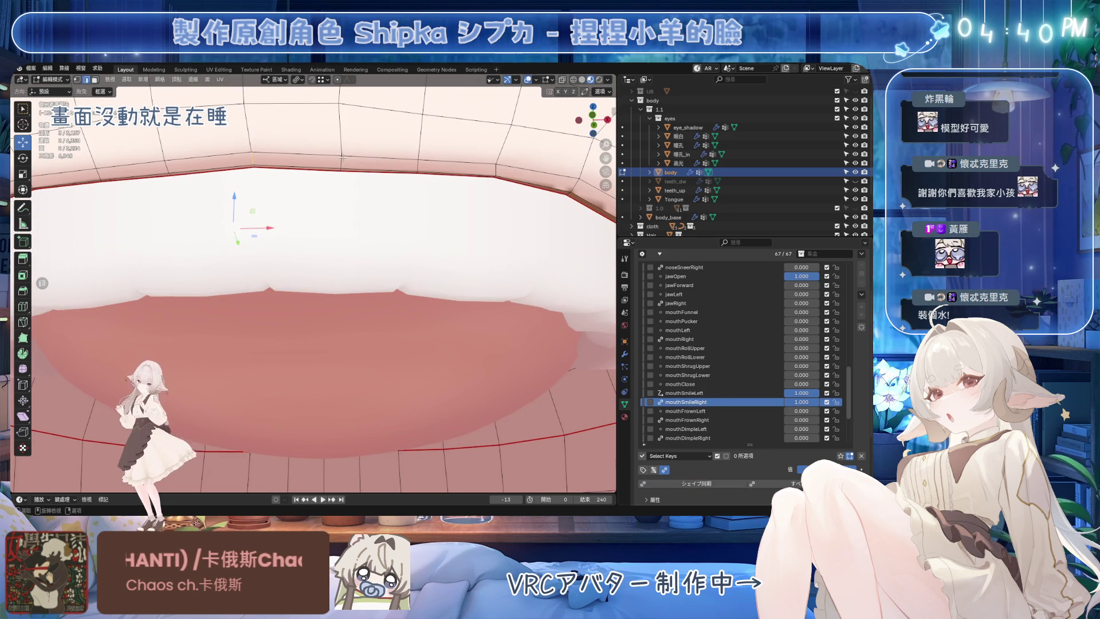
left_click(342, 169, "shift")
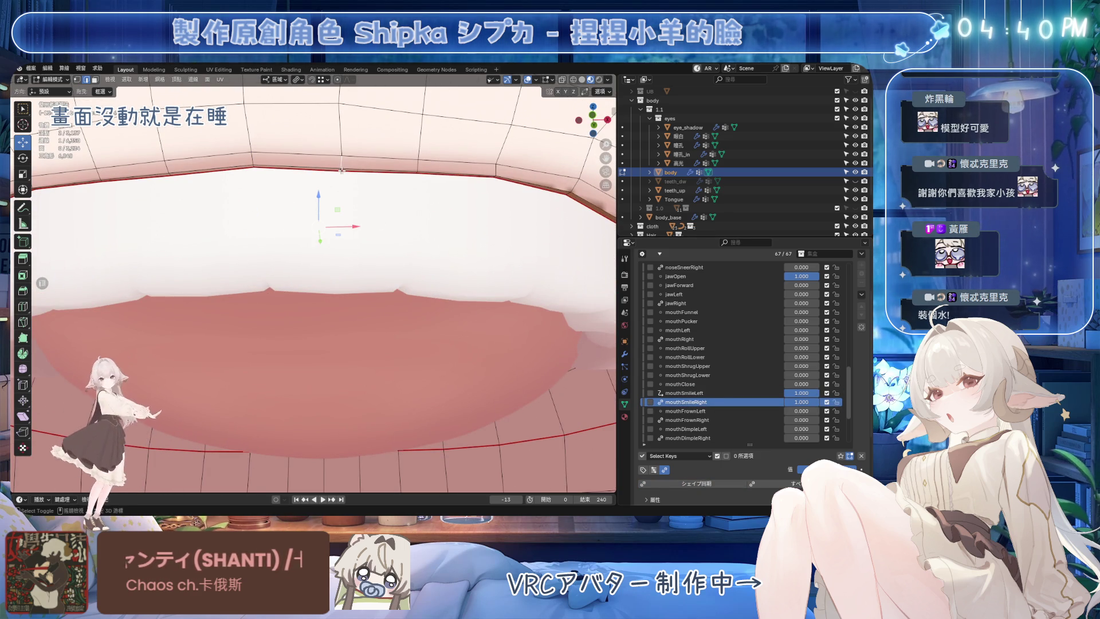
left_click(342, 169, "shift")
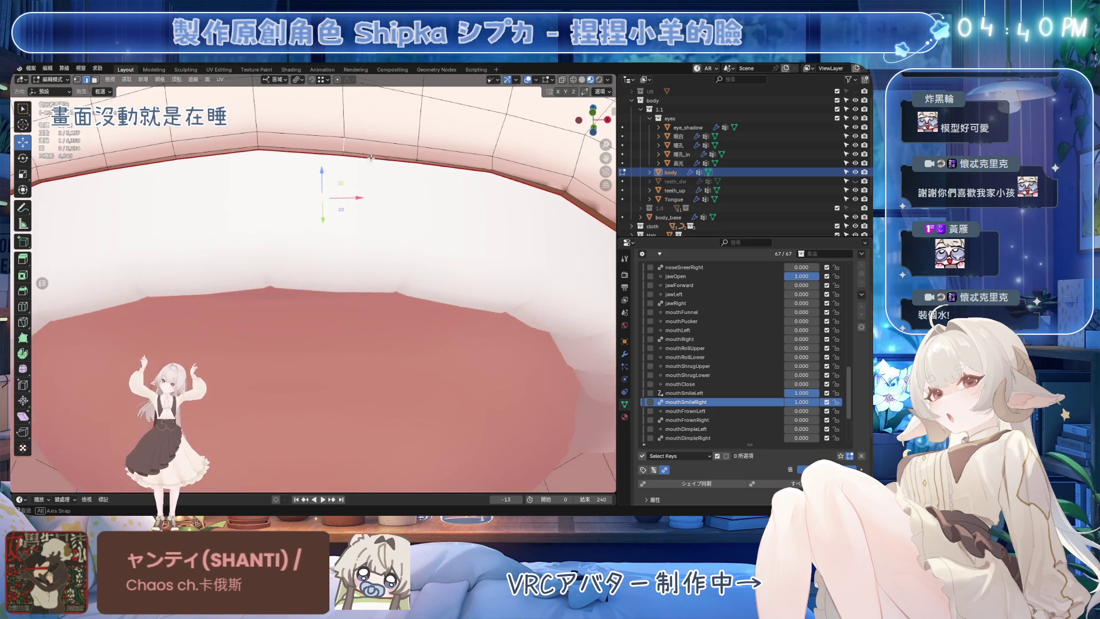
scroll(347, 171, "down", 1)
scroll(379, 275, "down", 3)
scroll(380, 276, "down", 1)
left_click(687, 393)
scroll(329, 245, "down", 1)
key("g")
key("z")
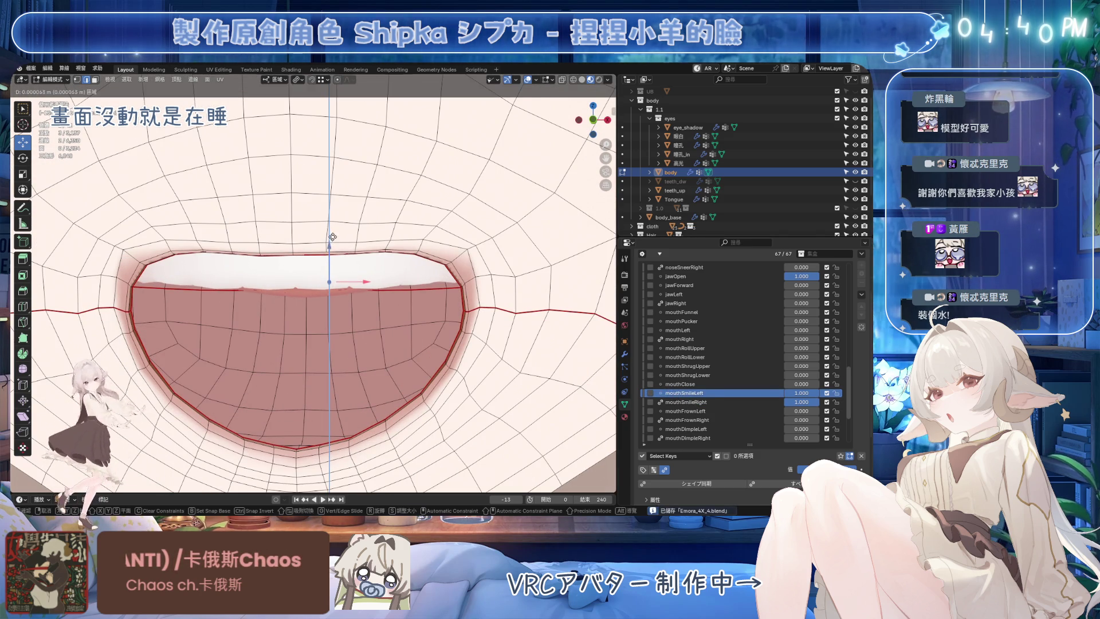
Step: Cancel the pending move, compare with mouthSmileRight, then vertex-slide the corner vertices in mouthSmileLeft
right_click(329, 245)
left_click(687, 402)
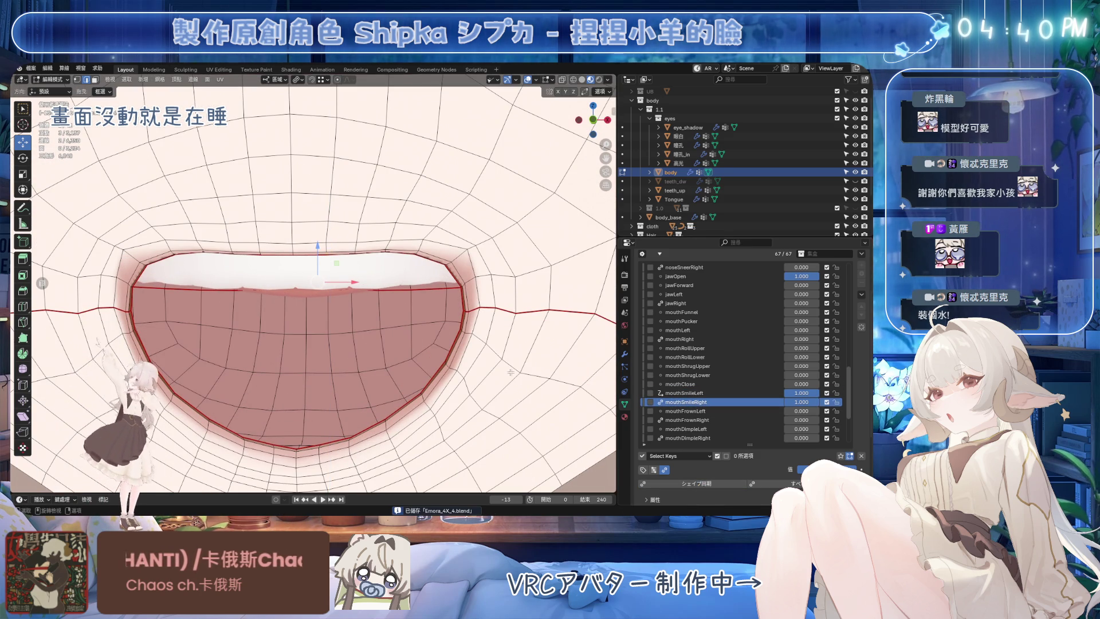
left_click(725, 392)
scroll(584, 243, "up", 1)
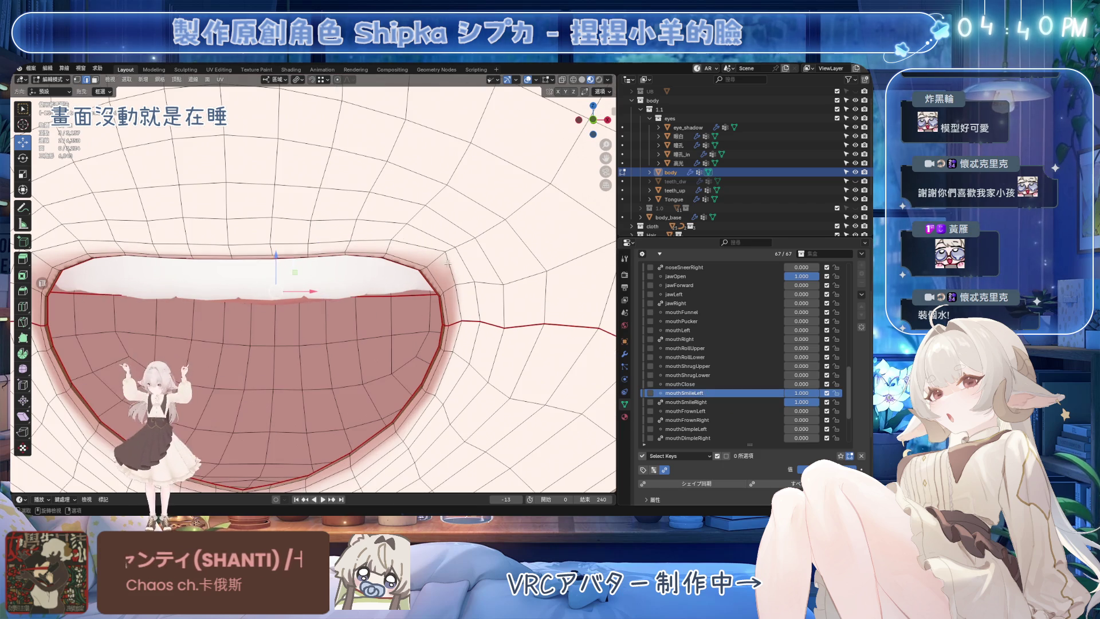
key("g")
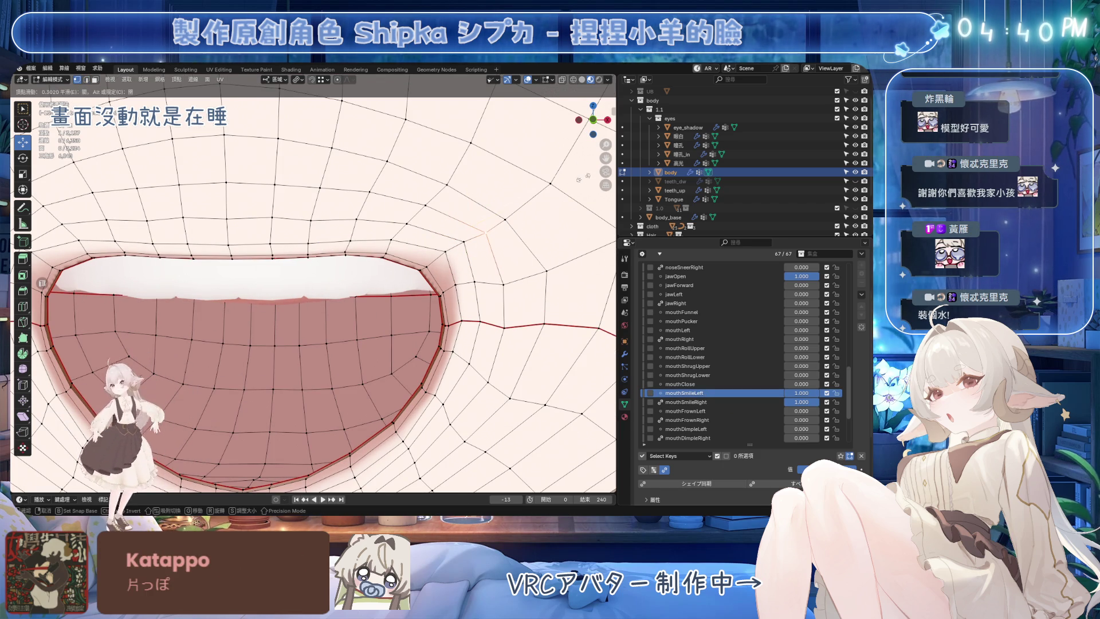
left_click(361, 327)
Step: Move the mouth-corner vertices so the smile sits cleanly with the jaw open
key("g")
key("g")
left_click(407, 281)
key("g")
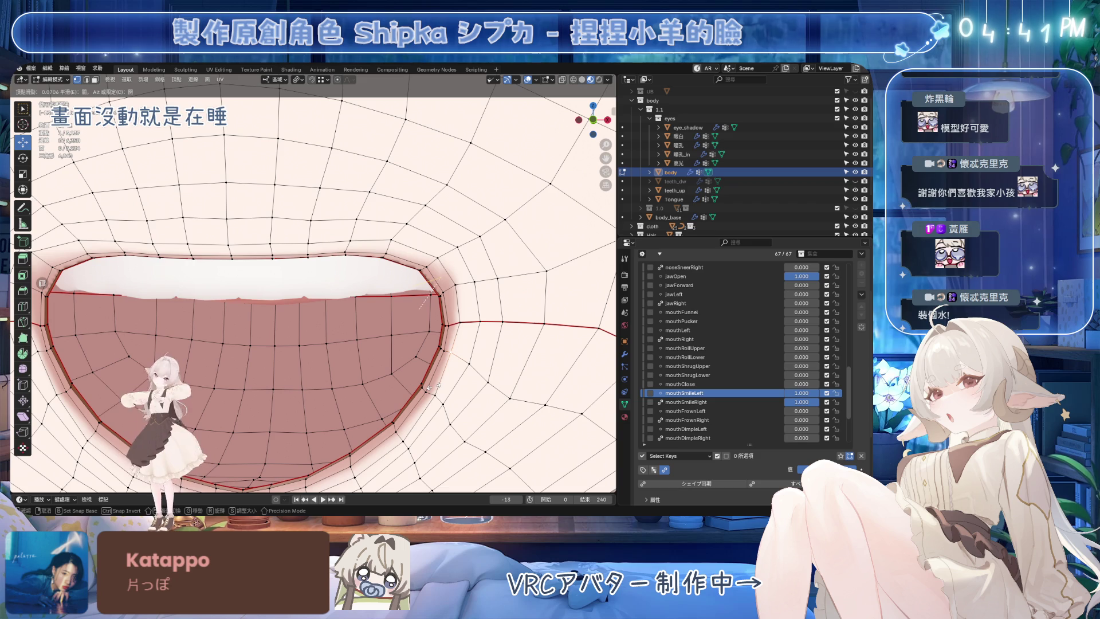
left_click(462, 420)
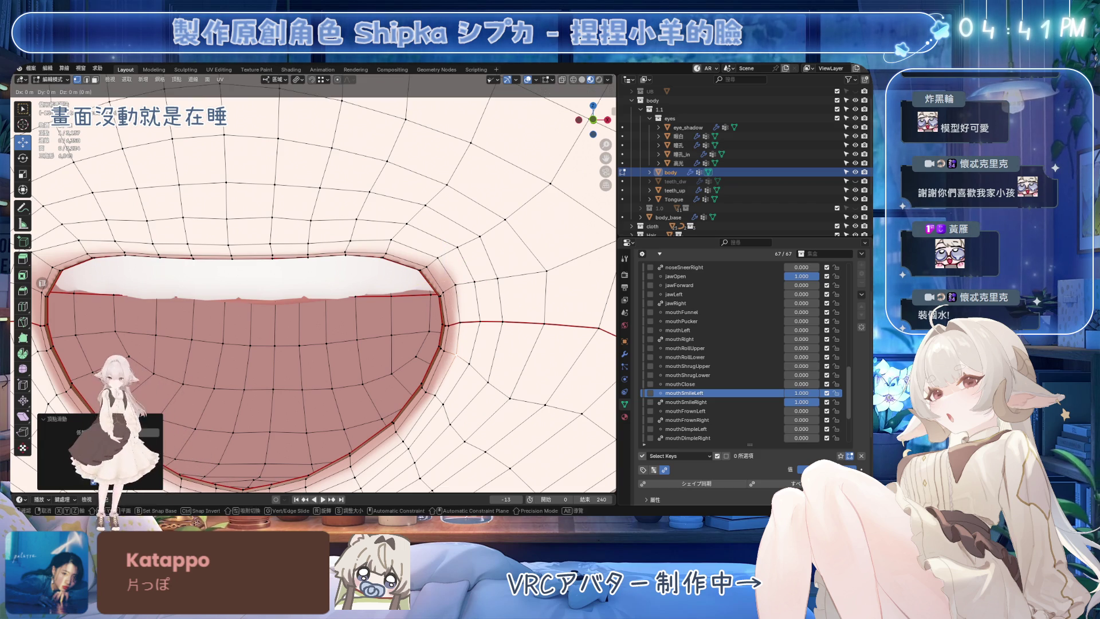